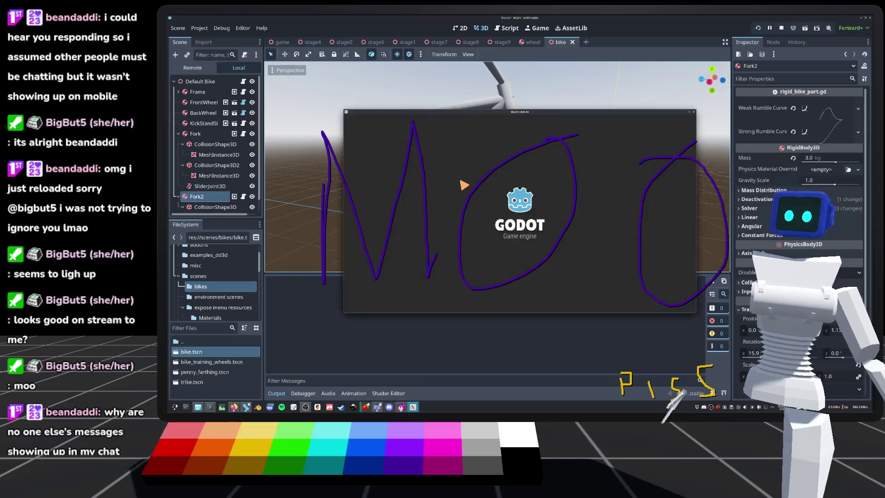
# Test-ride the bike in a Quickplay level with the free-look camera, then stop the game with F8
pyautogui.press('Return')
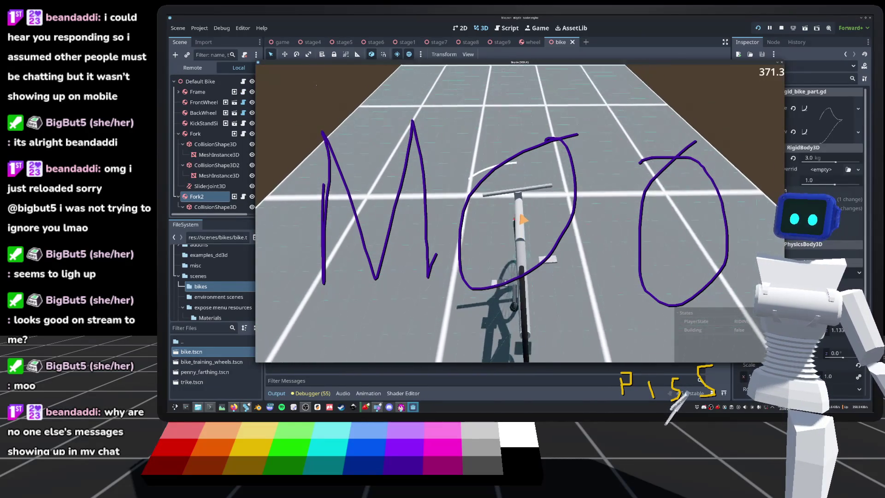
pyautogui.press('f')
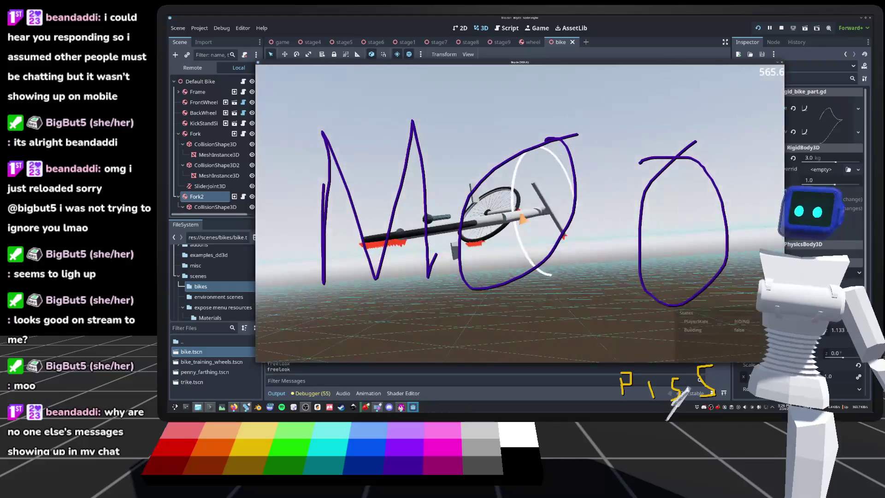
pyautogui.press('F8')
pyautogui.scroll(3, 461, 116)
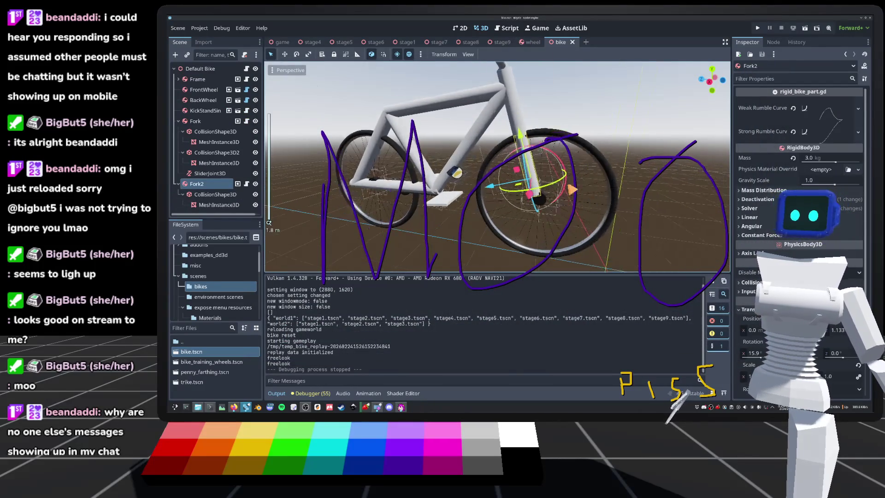
# Set the fork SliderJoint3D's upper and lower linear limit distances to 0.0 m and run the game
pyautogui.doubleClick(209, 174)
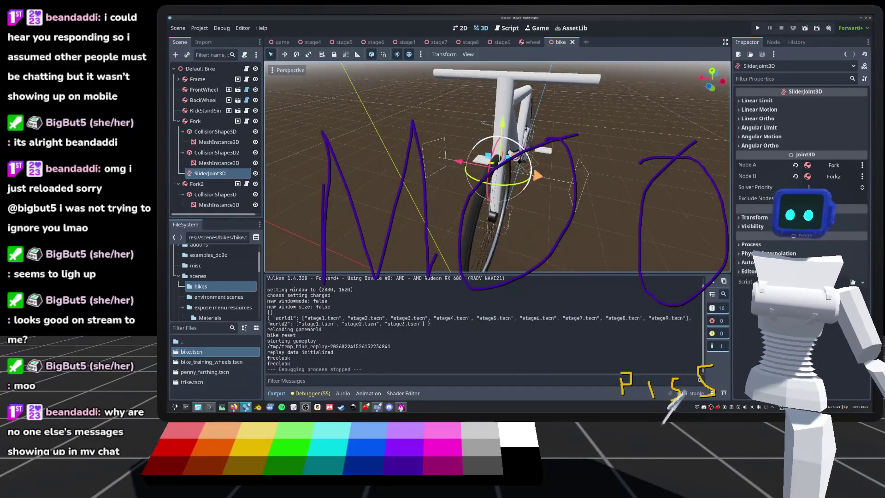
pyautogui.click(772, 100)
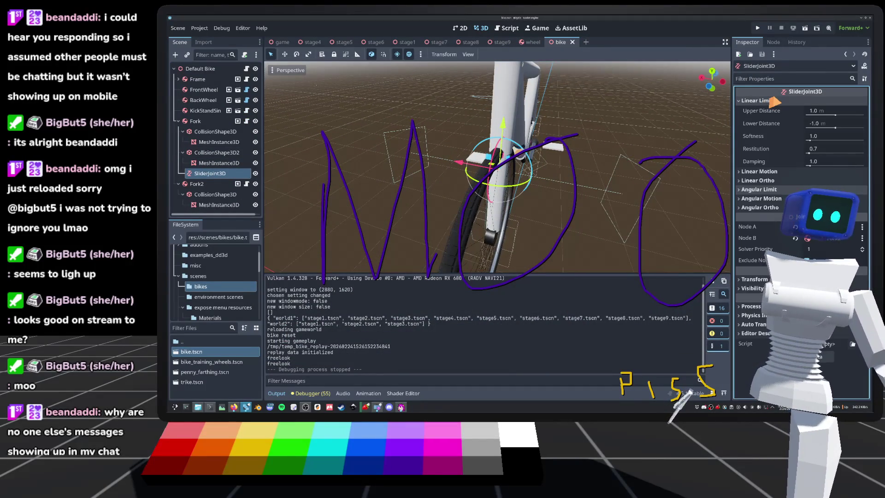
pyautogui.click(772, 100)
pyautogui.moveTo(606, 138)
pyautogui.mouseDown()
pyautogui.moveTo(521, 146)
pyautogui.moveTo(553, 140)
pyautogui.mouseUp()
pyautogui.click(770, 100)
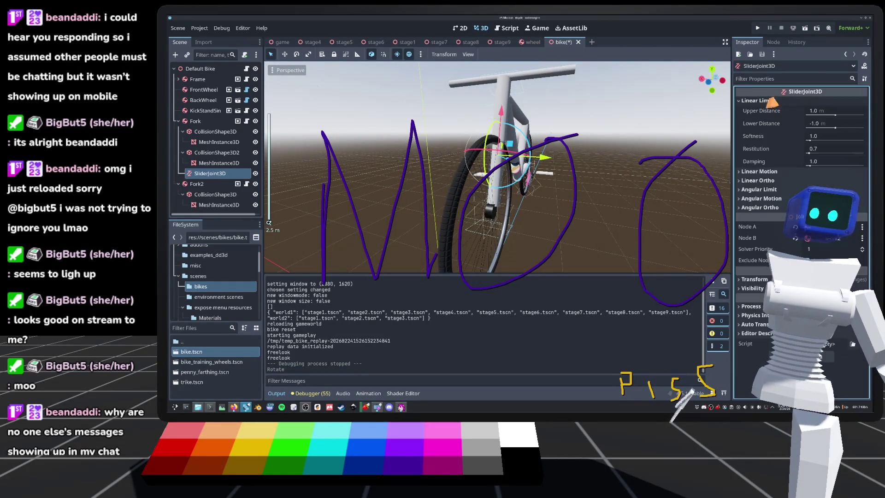
pyautogui.click(825, 112)
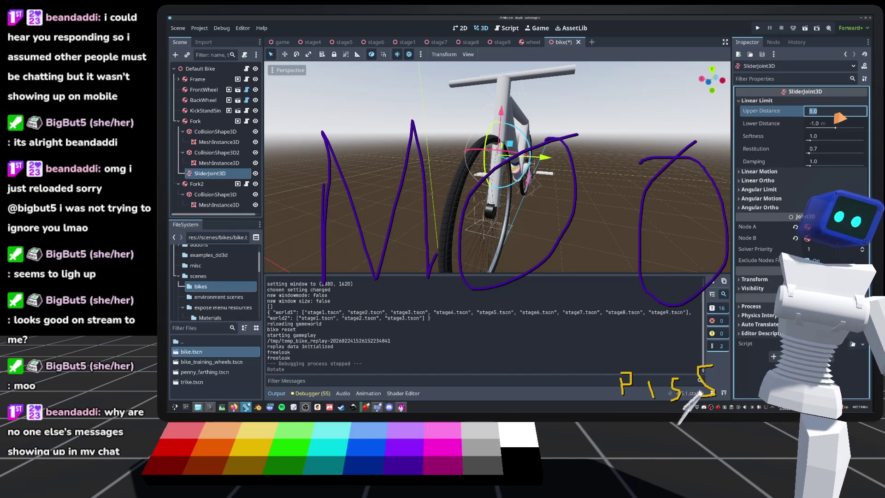
pyautogui.click(835, 121)
pyautogui.write('0')
pyautogui.press('Return')
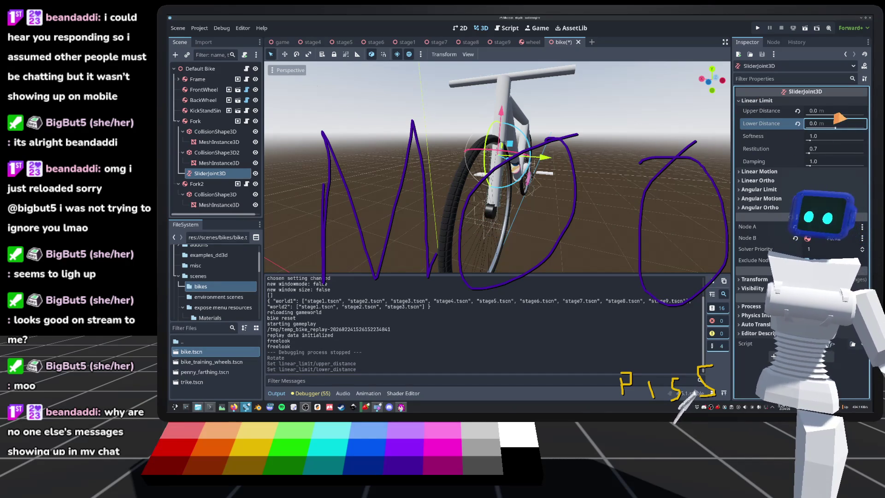
pyautogui.click(755, 29)
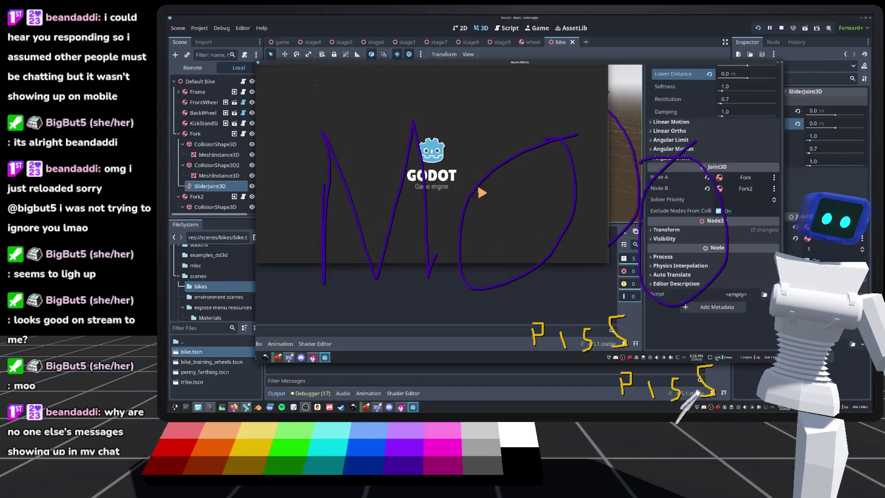
# Ride a Quickplay level with the locked fork in free-look view, then stop the game
pyautogui.press('Return')
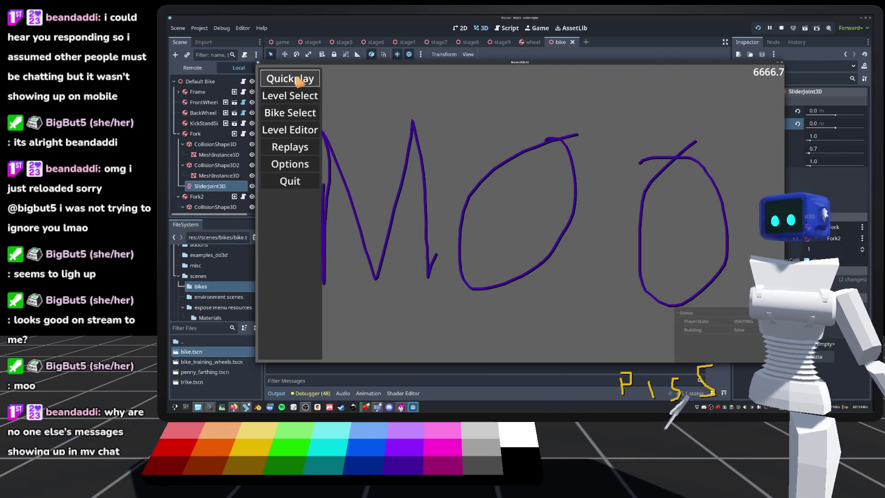
pyautogui.press('f')
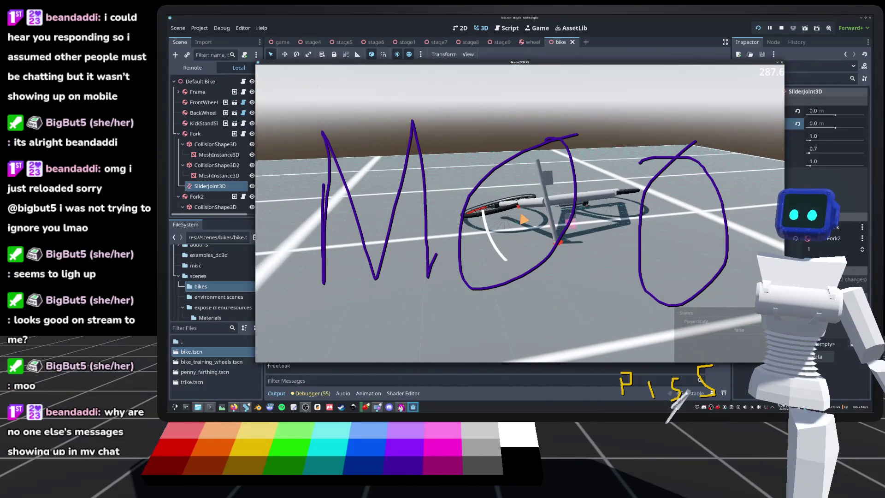
pyautogui.press('F8')
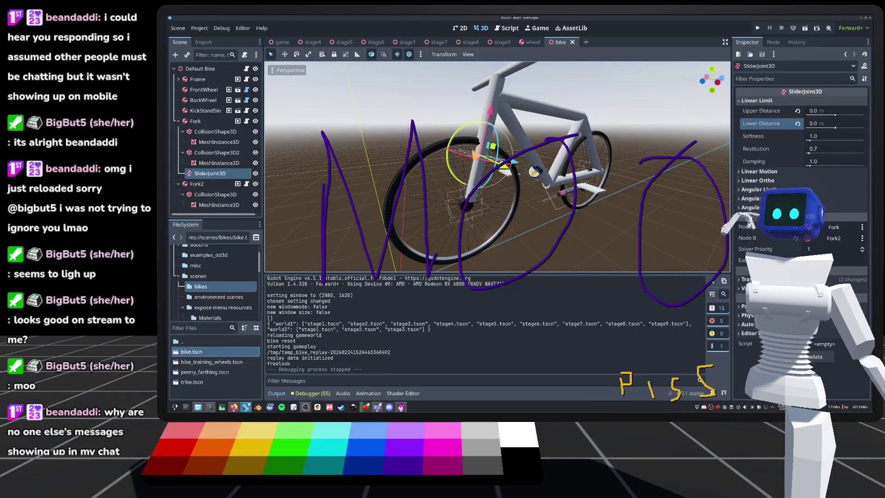
# Inspect the physics settings of the Fork, FrontWheel and BackWheel bodies
pyautogui.scroll(3, 496, 166)
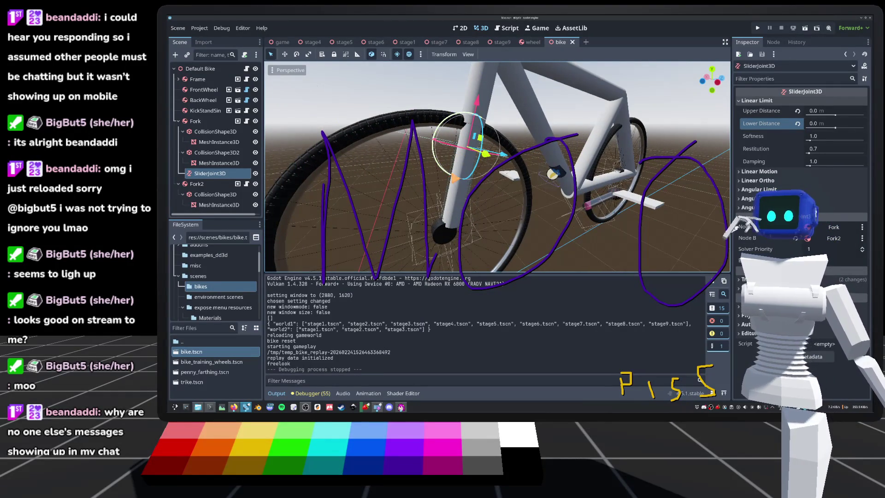
pyautogui.scroll(-5, 496, 166)
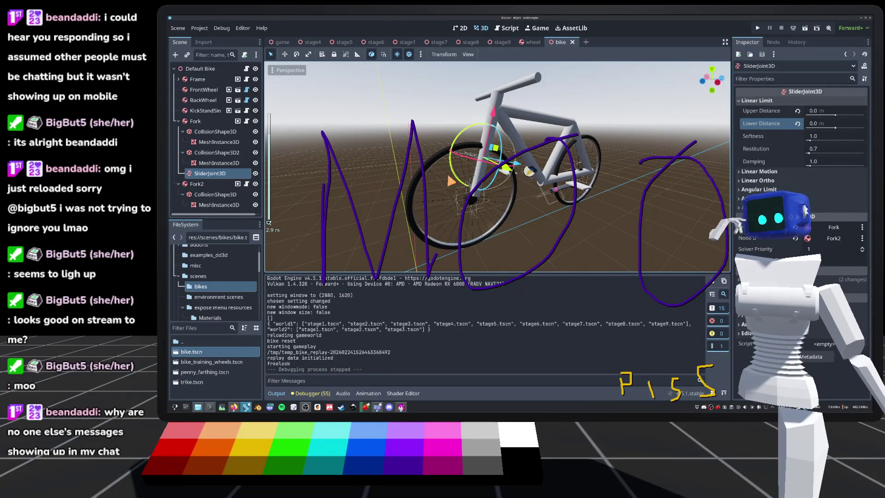
pyautogui.click(198, 121)
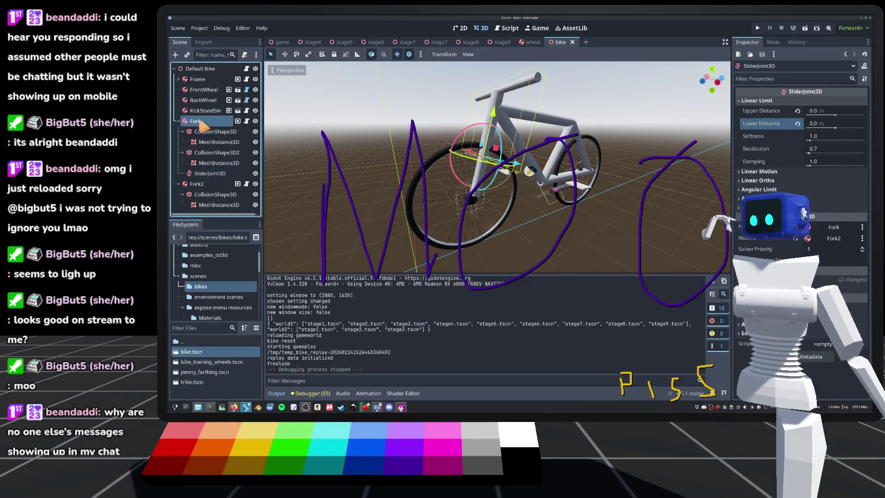
pyautogui.scroll(3, 413, 148)
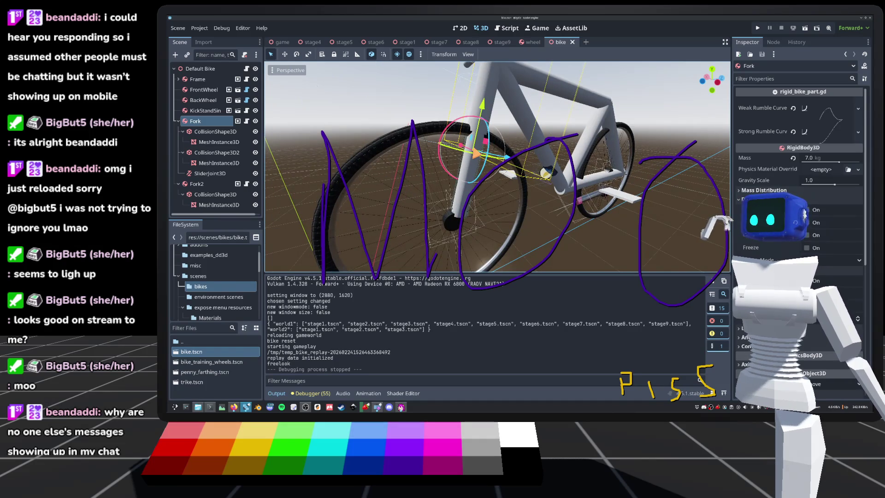
pyautogui.click(203, 89)
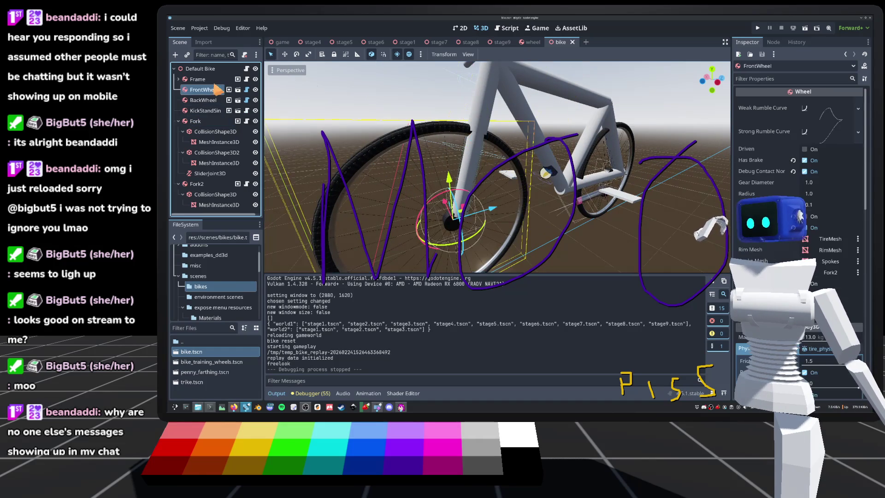
pyautogui.click(202, 102)
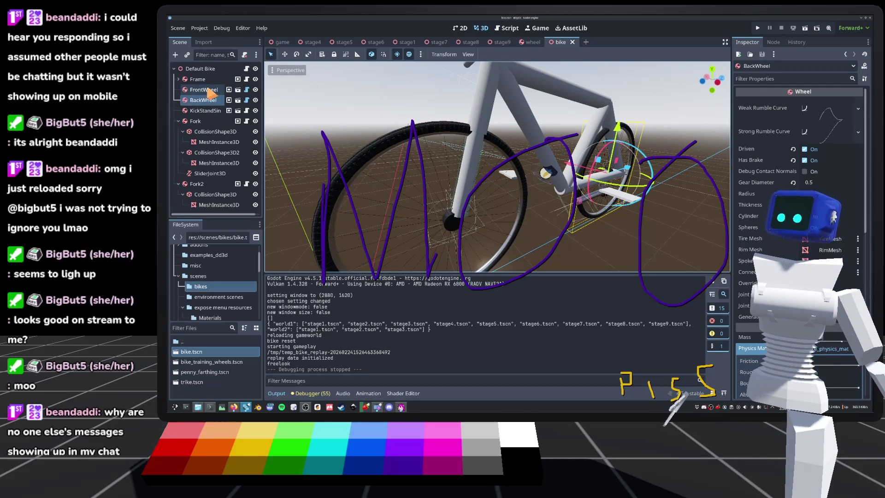
# Review the wheel scene (13.0 kg mass, 1.5 friction), save it, and return to the bike scene
pyautogui.click(532, 42)
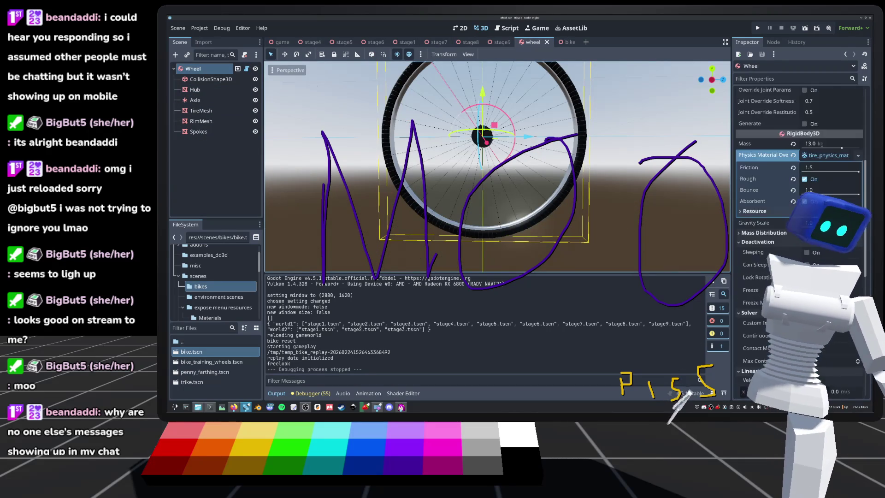
pyautogui.scroll(-10, 799, 240)
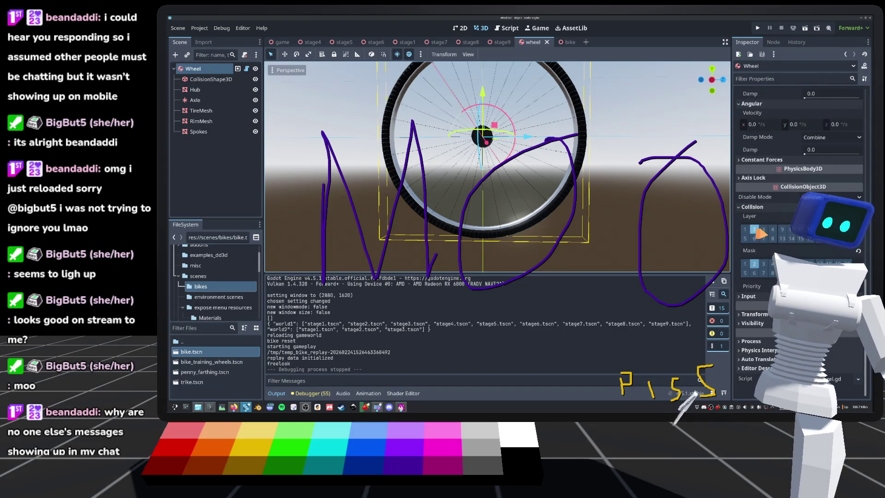
pyautogui.hotkey('ctrl', 's')
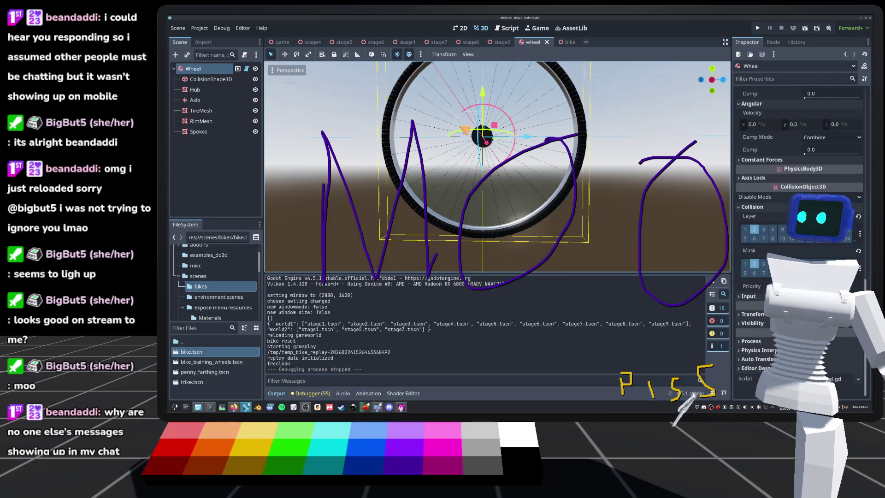
pyautogui.click(565, 43)
# Multi-select Frame, Fork, KickStandSin and Fork2 to view their shared collision layer and mask settings
pyautogui.click(197, 79)
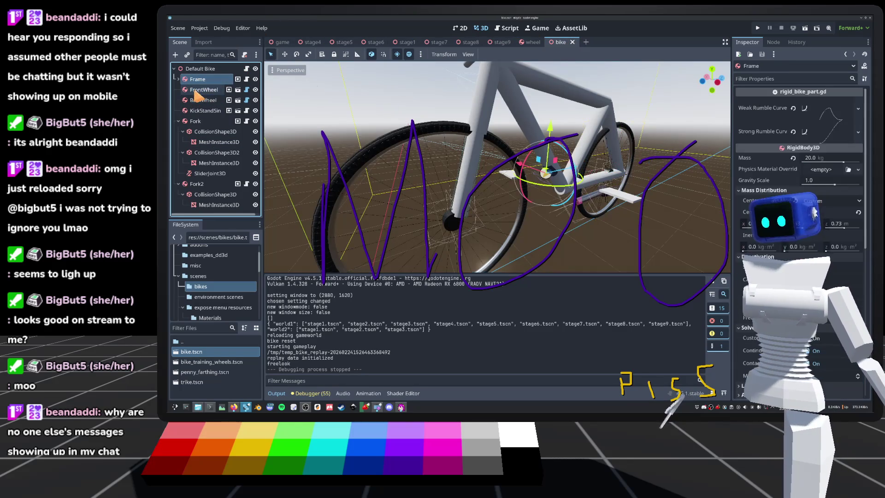
pyautogui.keyDown('ctrl'); pyautogui.click(203, 90); pyautogui.keyUp('ctrl')
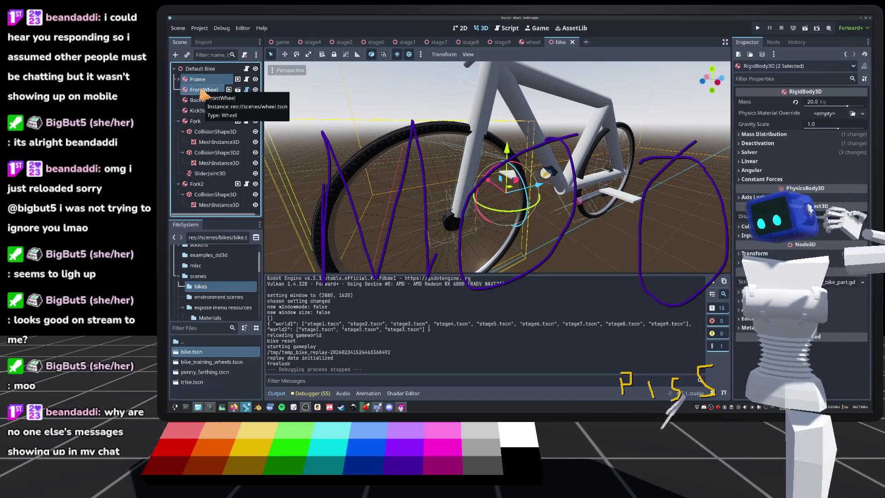
pyautogui.keyDown('ctrl'); pyautogui.click(202, 90); pyautogui.keyUp('ctrl')
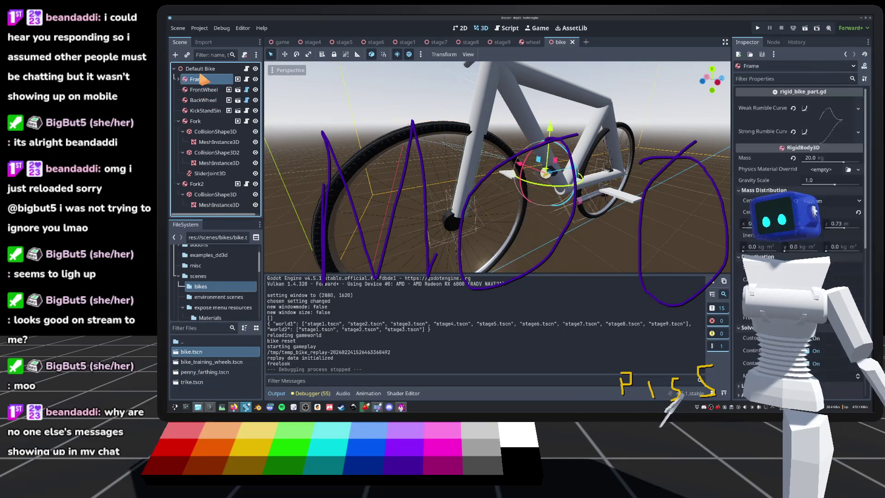
pyautogui.keyDown('ctrl'); pyautogui.click(196, 122); pyautogui.keyUp('ctrl')
pyautogui.keyDown('ctrl'); pyautogui.click(203, 110); pyautogui.keyUp('ctrl')
pyautogui.keyDown('ctrl'); pyautogui.click(197, 184); pyautogui.keyUp('ctrl')
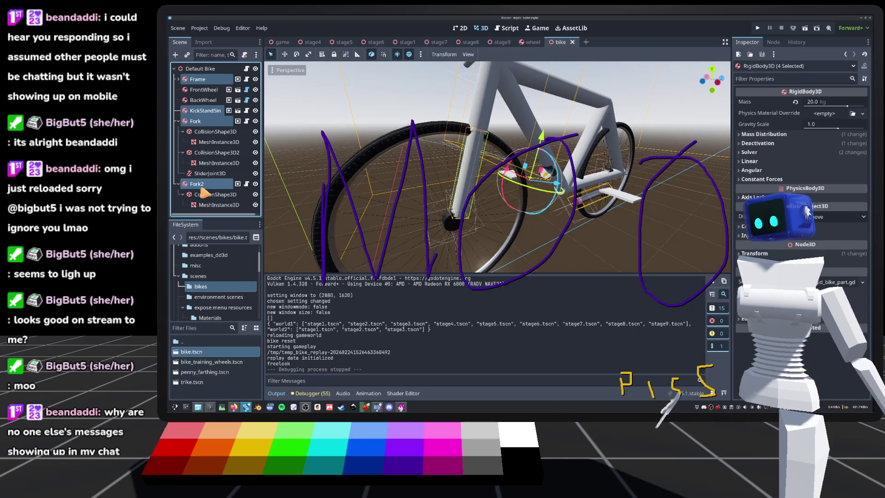
pyautogui.click(752, 226)
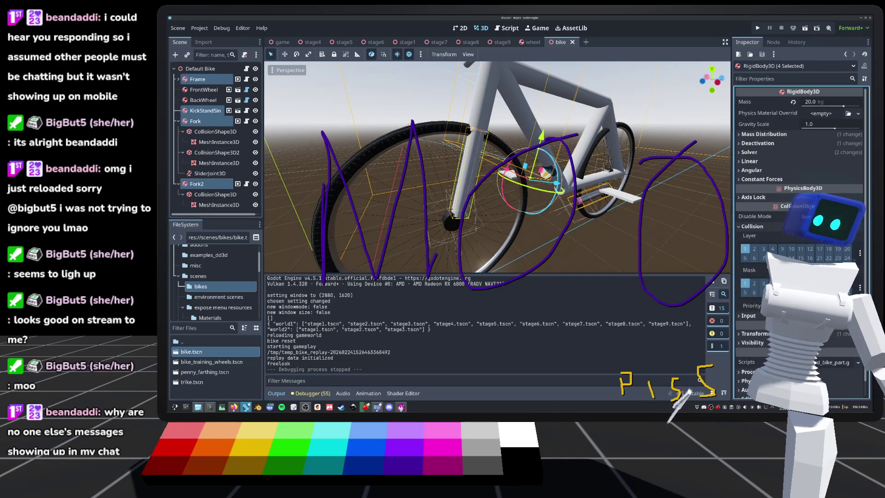
# Select Fork2 alone and expand its Collision layer and mask section
pyautogui.click(195, 121)
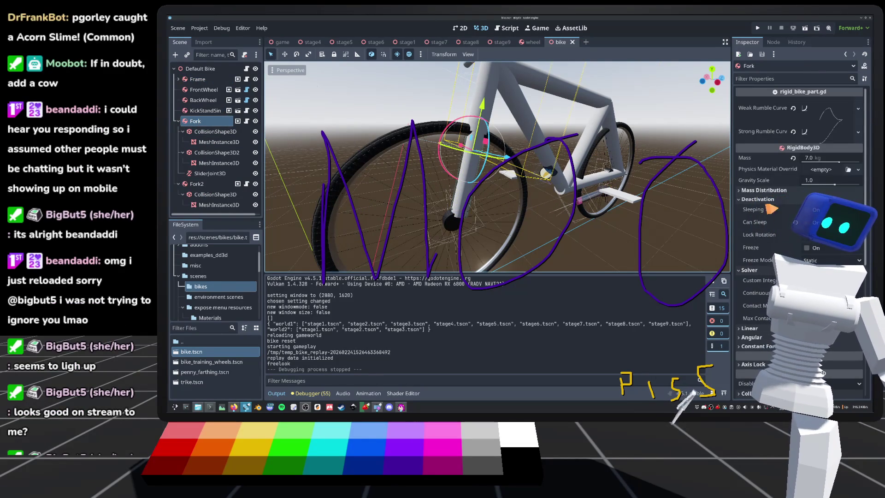
pyautogui.scroll(-5, 767, 196)
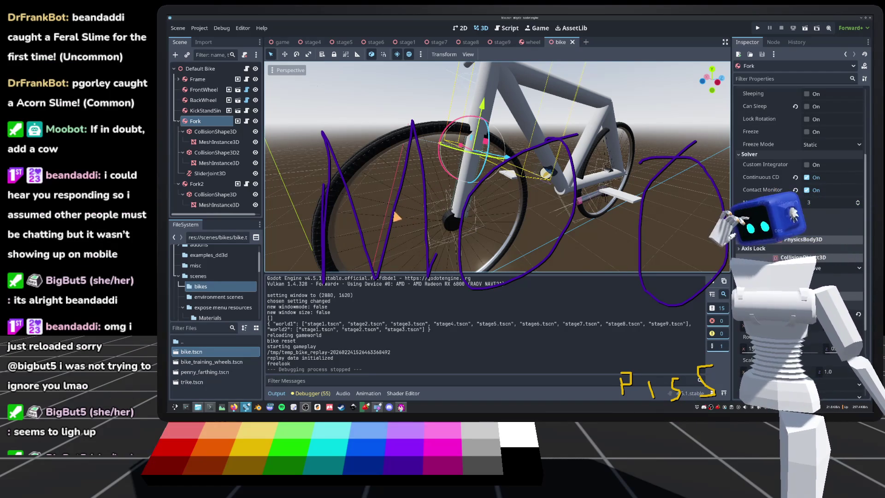
pyautogui.click(212, 185)
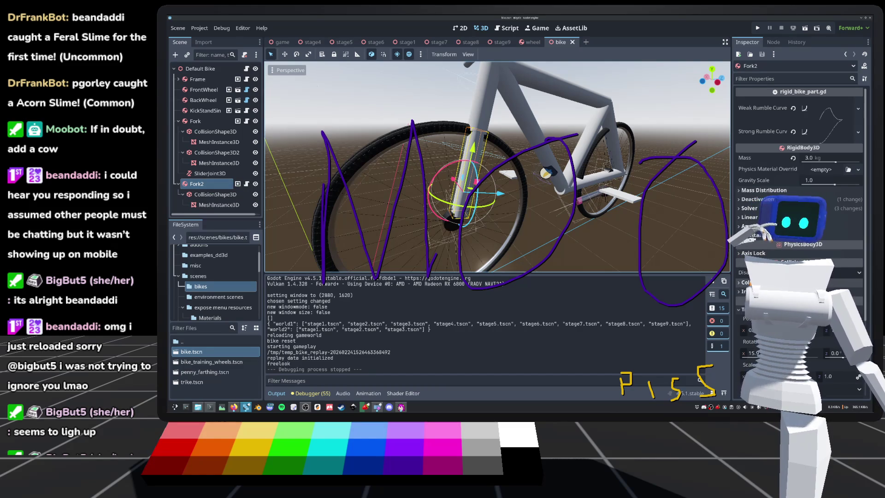
pyautogui.click(745, 282)
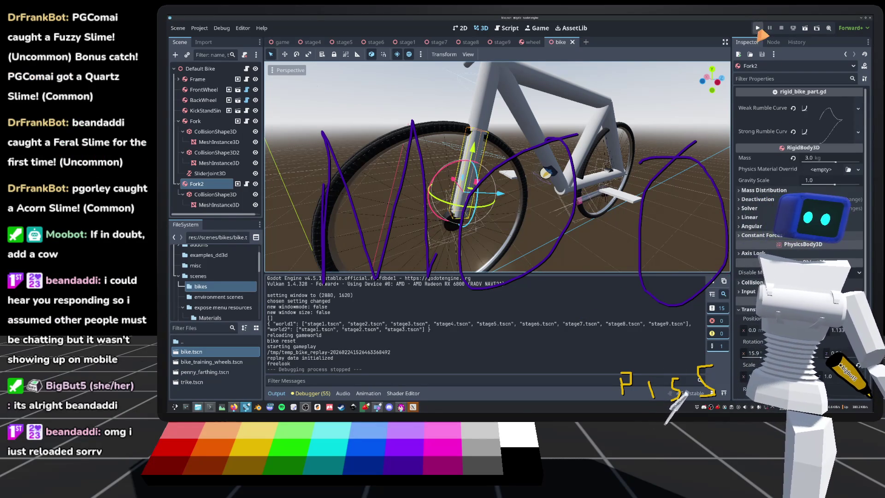
pyautogui.click(758, 28)
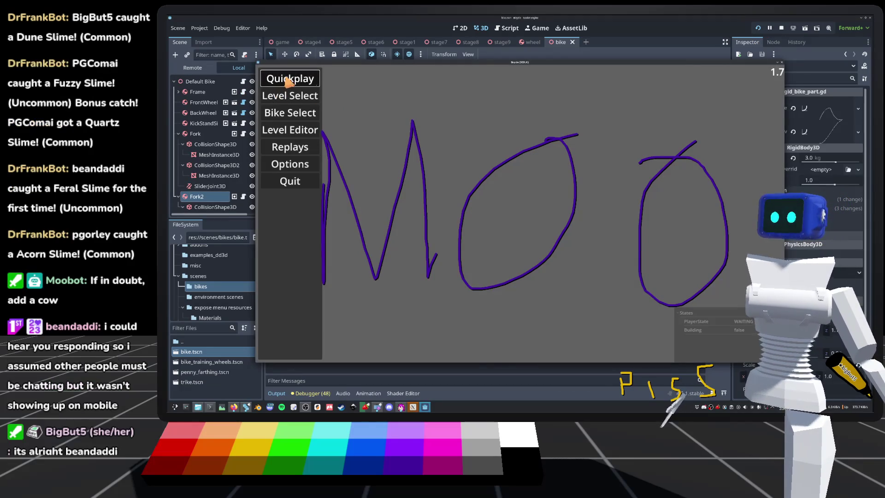
pyautogui.click(288, 79)
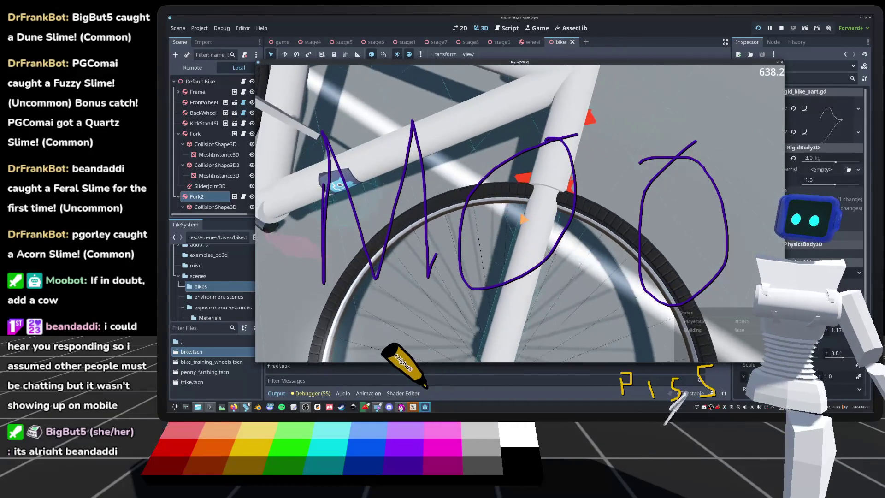
pyautogui.press('F8')
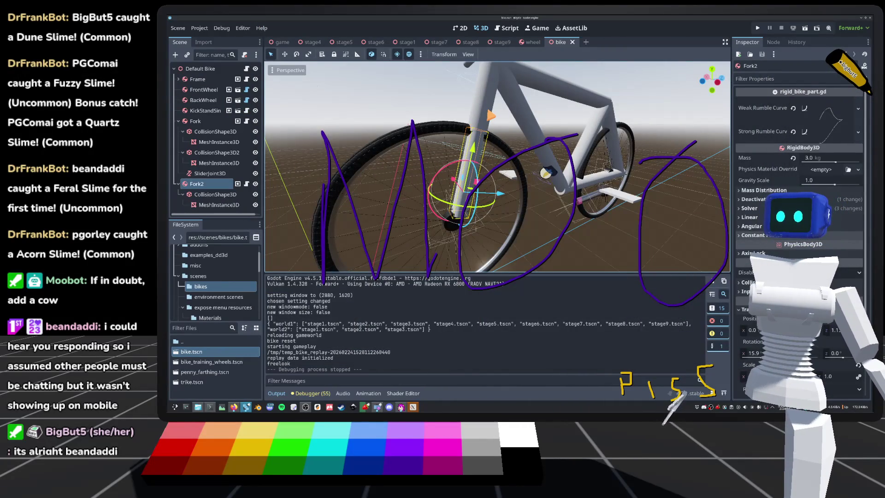
# Set the Fork collider height to 0.7 m and update its cylinder mesh height
pyautogui.click(215, 132)
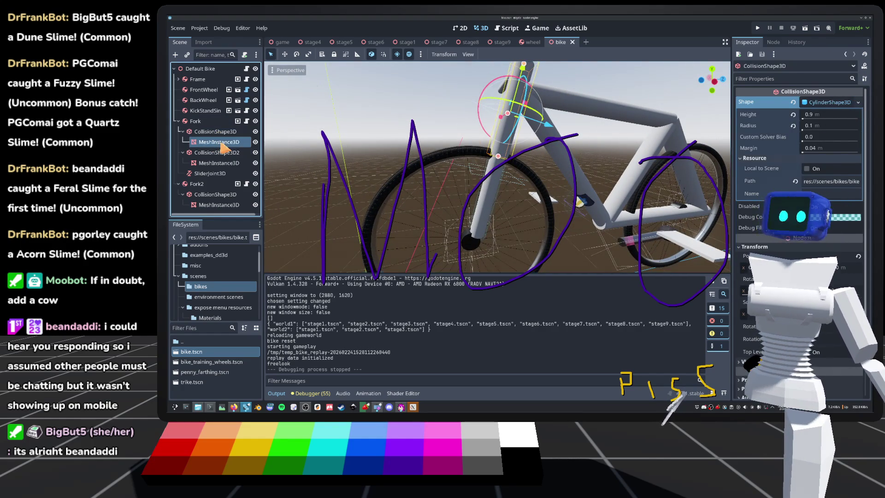
pyautogui.click(823, 115)
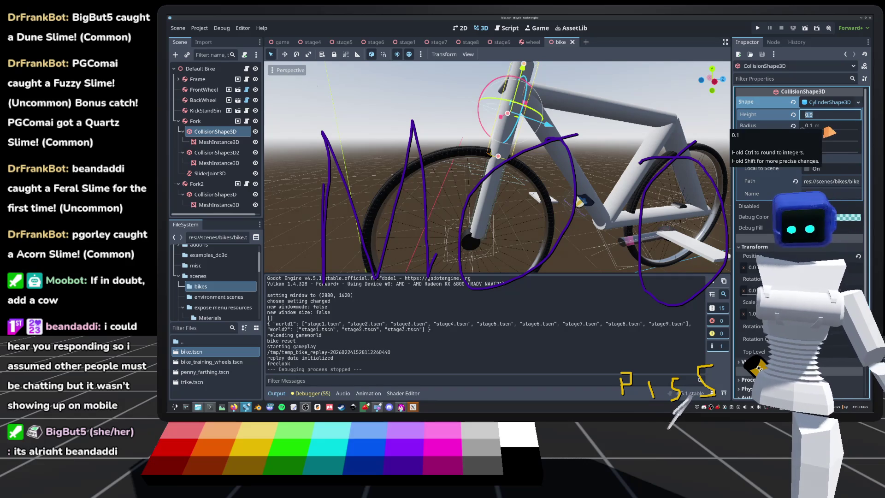
pyautogui.write('0.7')
pyautogui.press('Return')
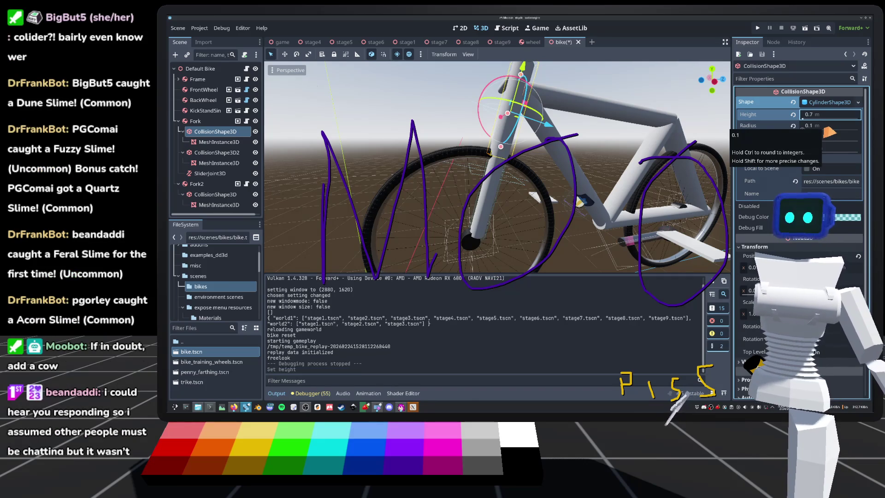
pyautogui.click(219, 142)
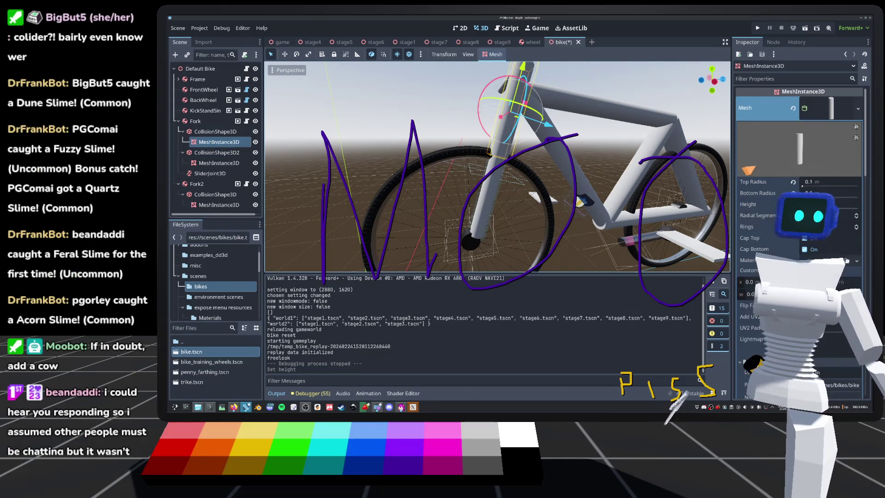
pyautogui.click(829, 204)
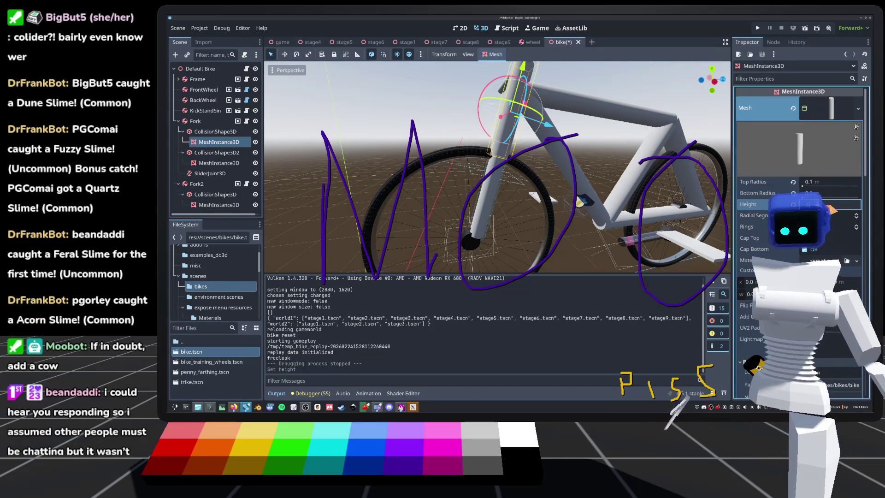
pyautogui.press('Return')
# Move the Fork collision shape upward in side view and save the scene
pyautogui.moveTo(722, 197); pyautogui.dragTo(599, 184)
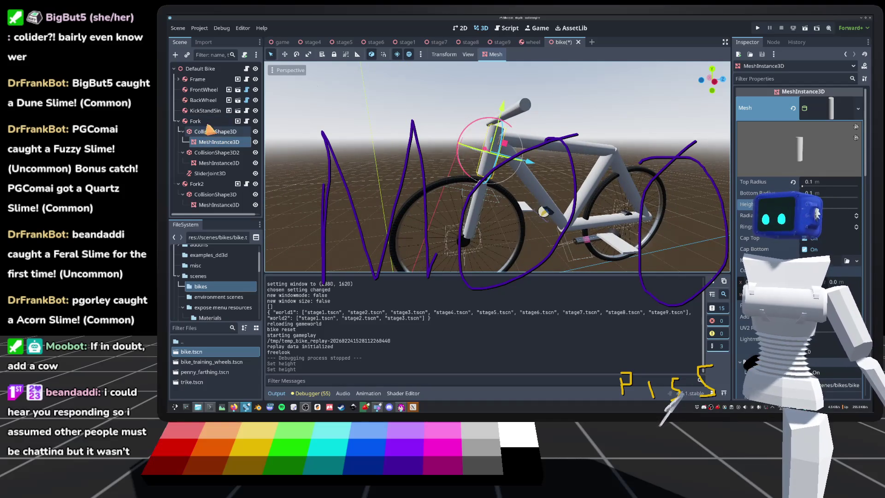
pyautogui.click(213, 132)
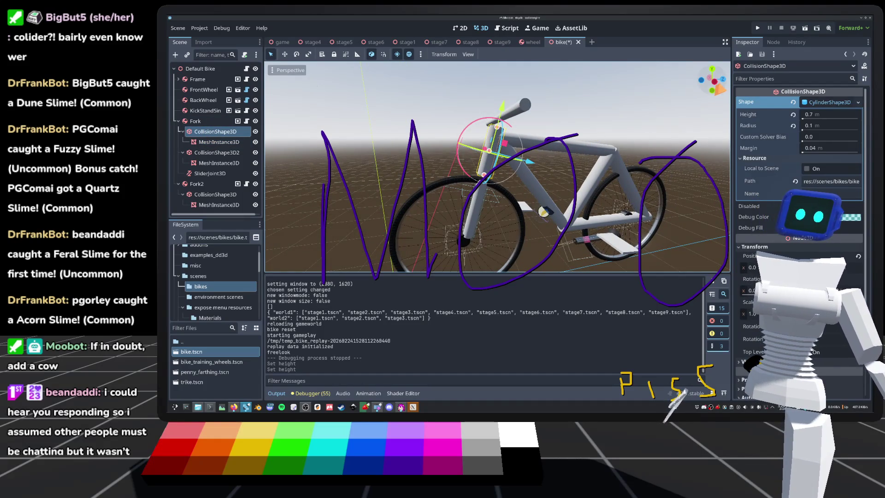
pyautogui.press('alt+KP_3')
pyautogui.scroll(3, 497, 167)
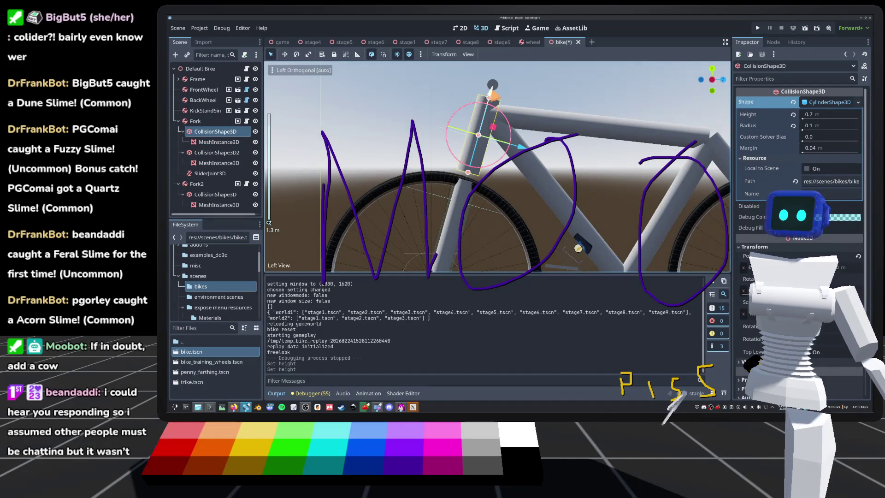
pyautogui.moveTo(490, 92); pyautogui.dragTo(494, 80)
pyautogui.hotkey('ctrl', 's')
# Raise the SliderJoint3D higher along the fork
pyautogui.click(502, 182)
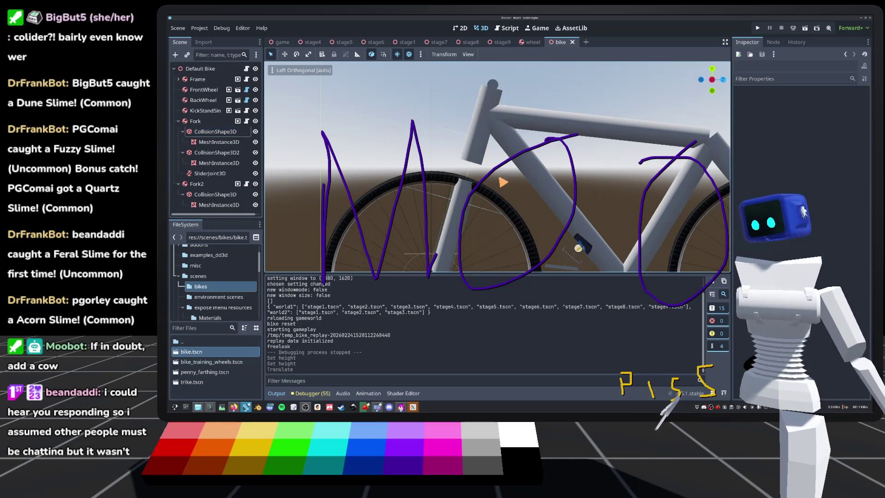
pyautogui.scroll(2, 498, 166)
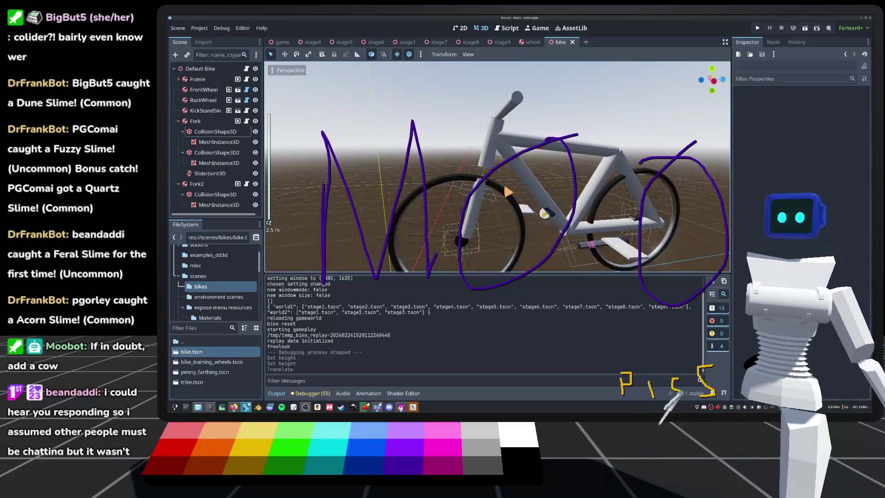
pyautogui.click(463, 203)
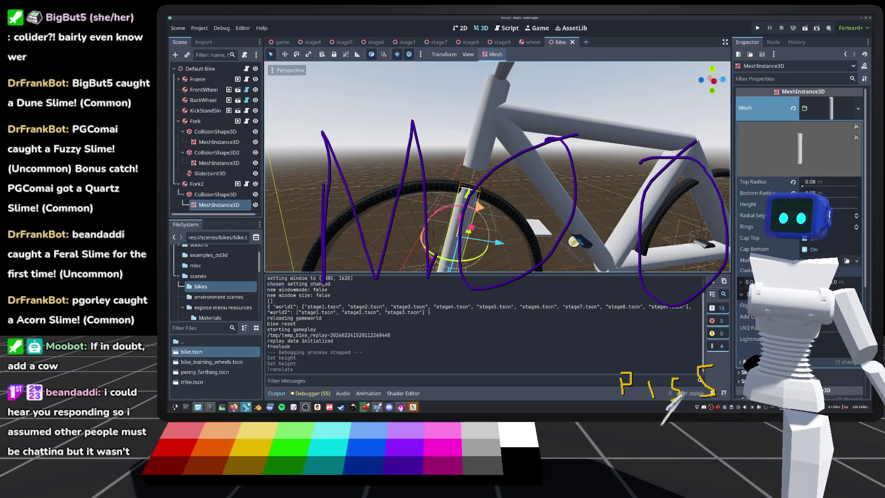
pyautogui.click(210, 173)
pyautogui.moveTo(478, 200); pyautogui.dragTo(489, 159)
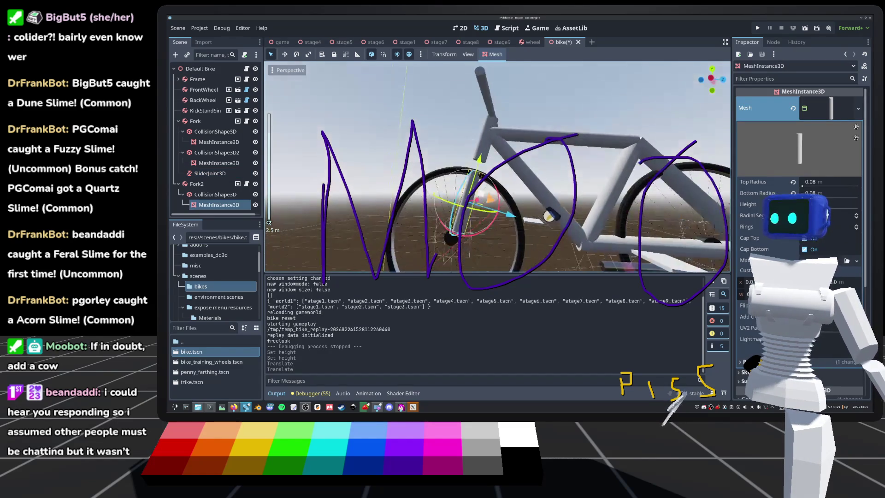
# Set Fork2's collider height to 1.1 m and update its cylinder mesh height
pyautogui.click(229, 195)
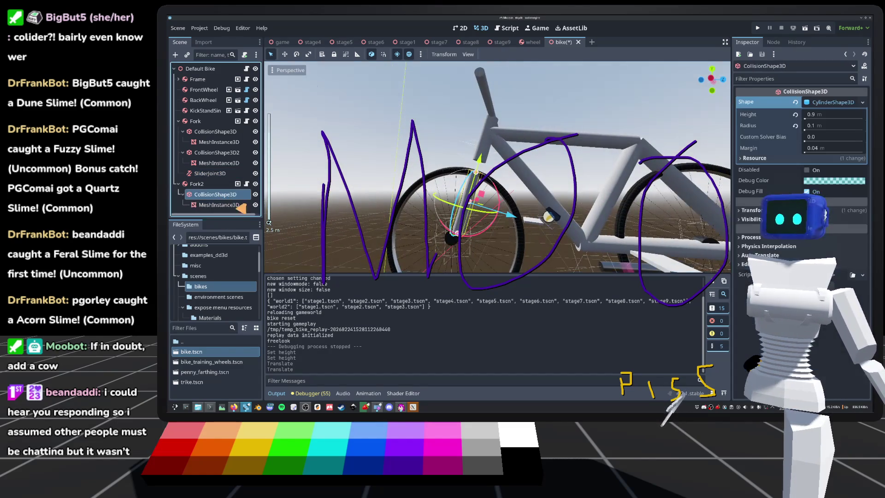
pyautogui.click(834, 116)
pyautogui.write('1.1')
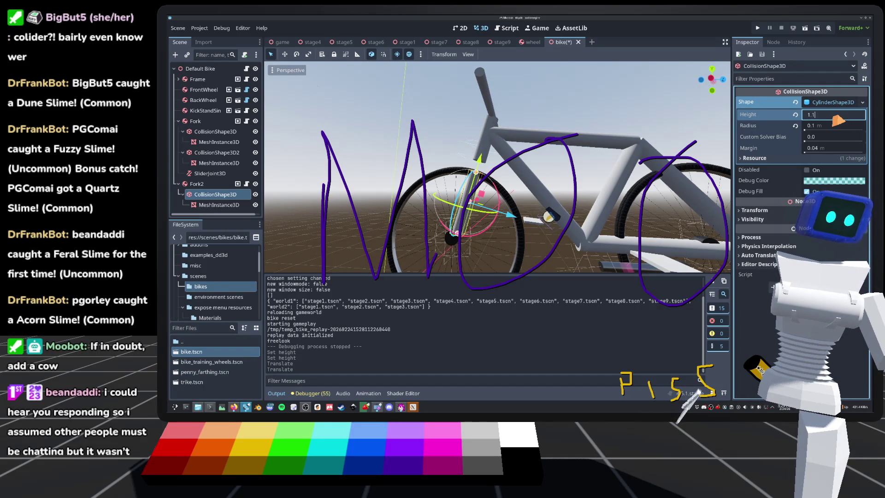
pyautogui.press('Return')
pyautogui.click(219, 204)
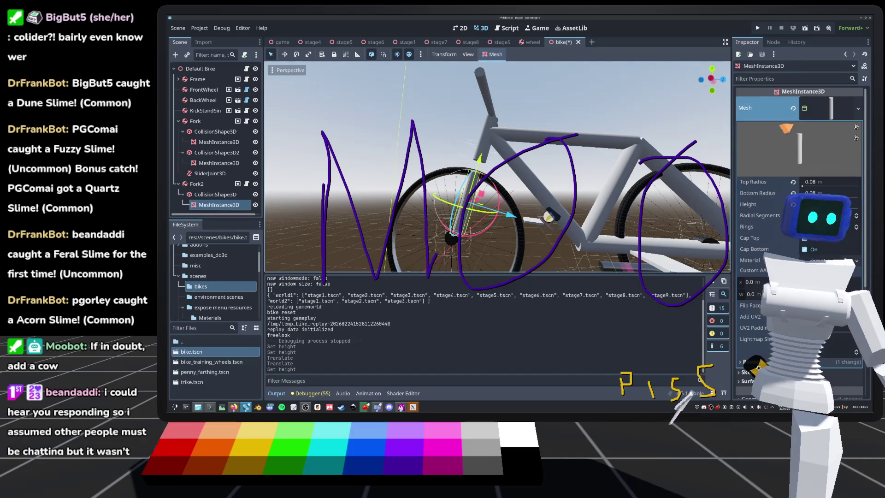
pyautogui.click(830, 185)
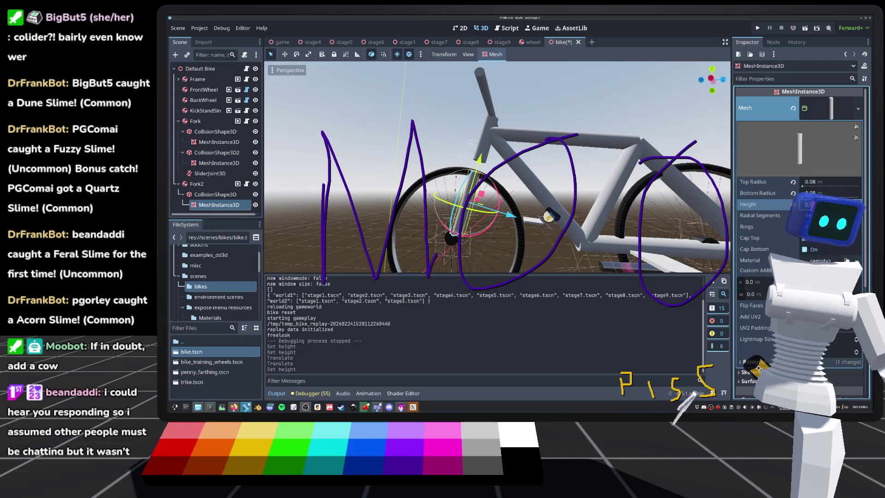
pyautogui.press('Return')
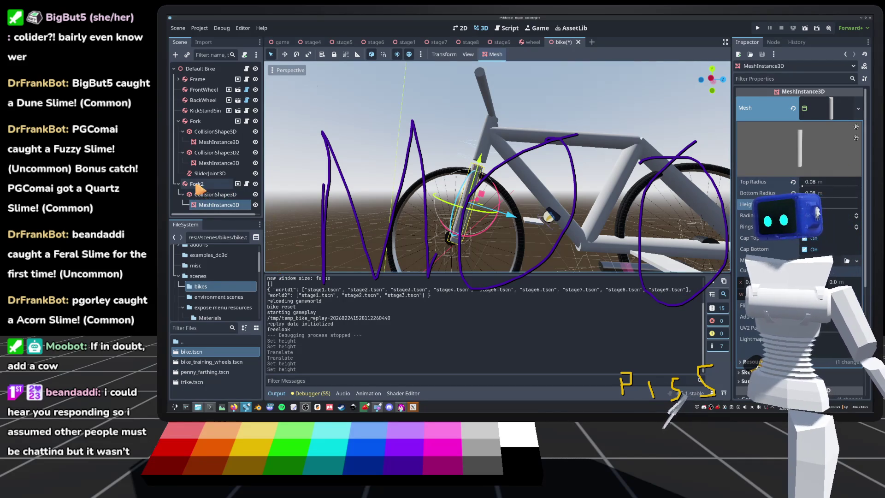
# Nudge Fork2's collision shape slightly up the fork in side view and save the scene
pyautogui.click(214, 194)
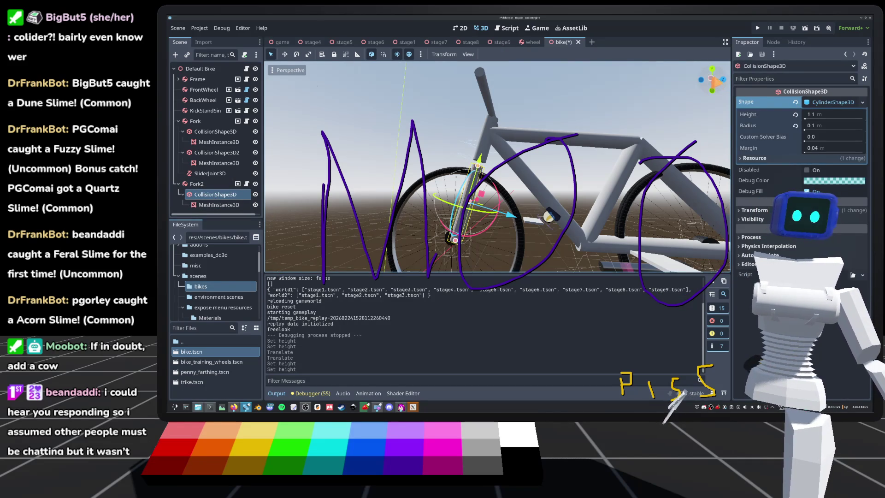
pyautogui.press('ctrl+KP_3')
pyautogui.scroll(2, 498, 166)
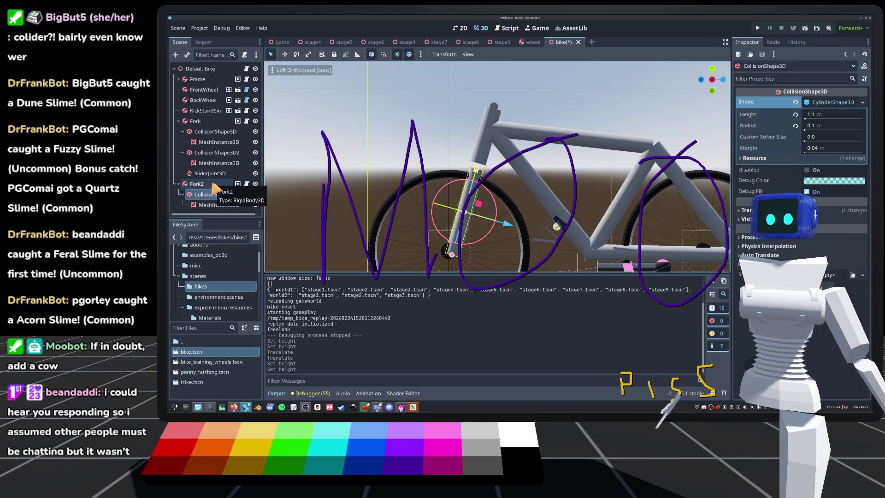
pyautogui.press('KP_8')
pyautogui.press('KP_8')
pyautogui.press('KP_4')
pyautogui.press('KP_4')
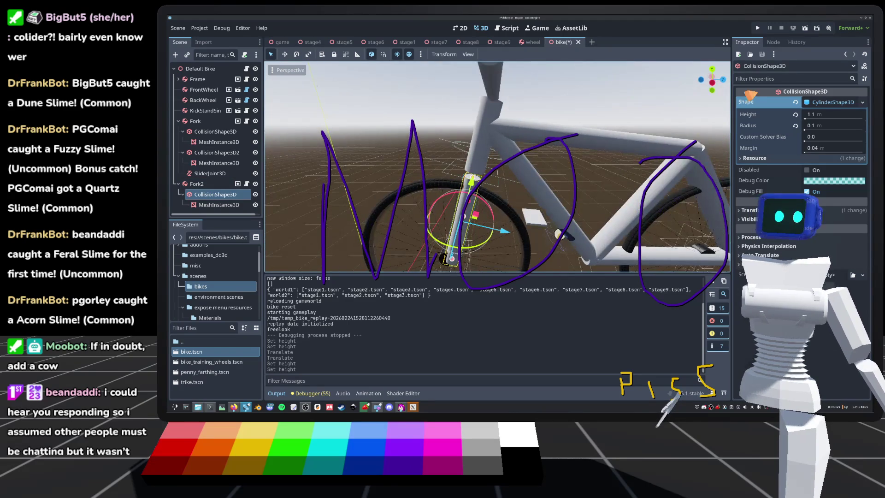
pyautogui.click(713, 84)
pyautogui.click(198, 185)
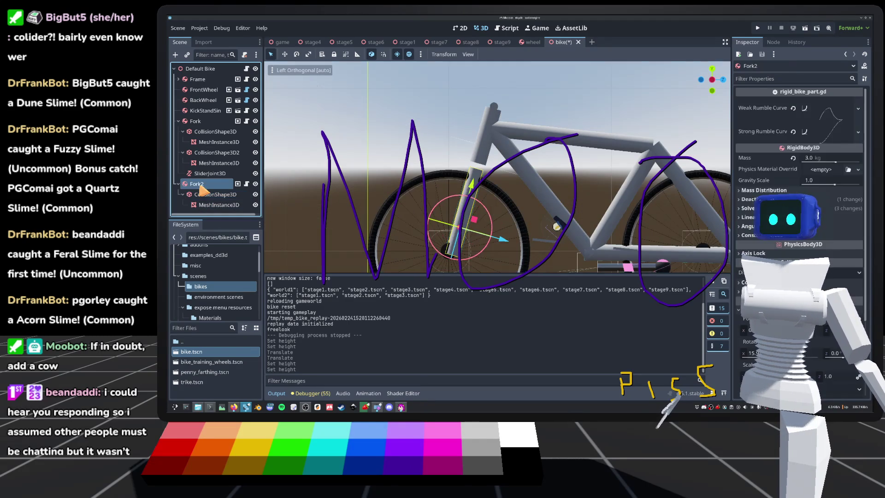
pyautogui.click(212, 194)
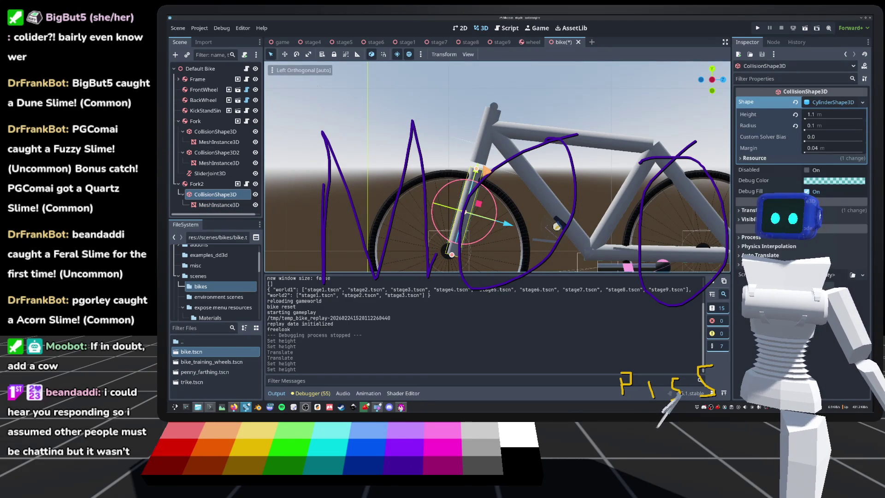
pyautogui.moveTo(480, 177); pyautogui.dragTo(483, 174)
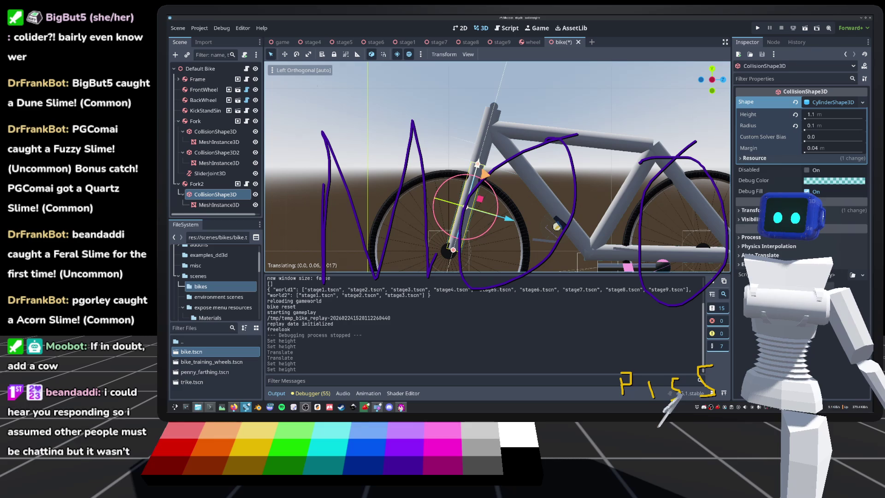
pyautogui.hotkey('ctrl', 's')
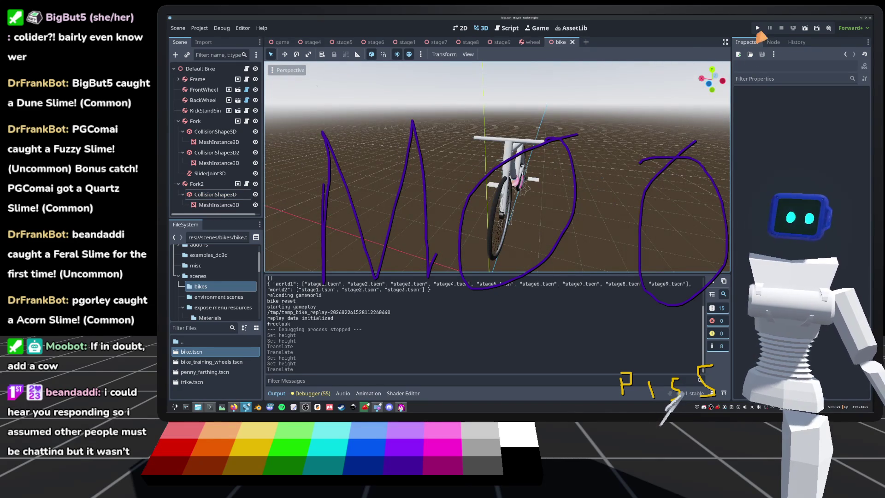
# Run a quick Quickplay test ride with the free-look camera, then stop it
pyautogui.click(758, 29)
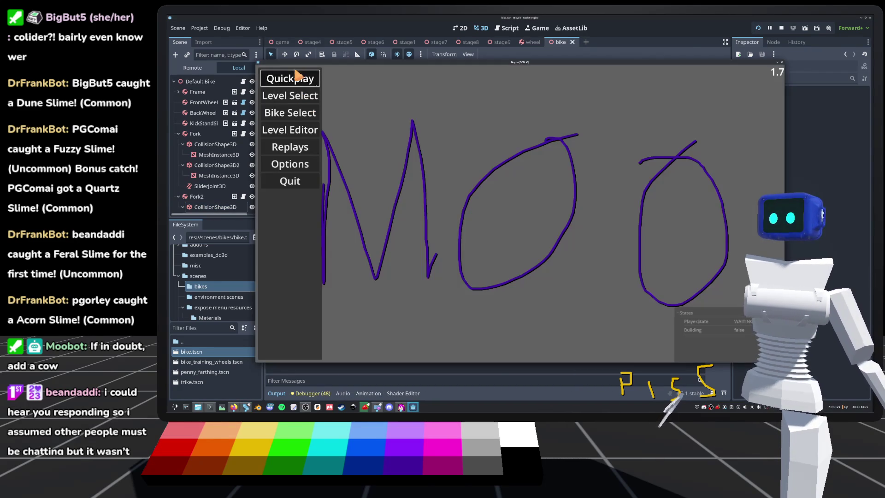
pyautogui.press('Return')
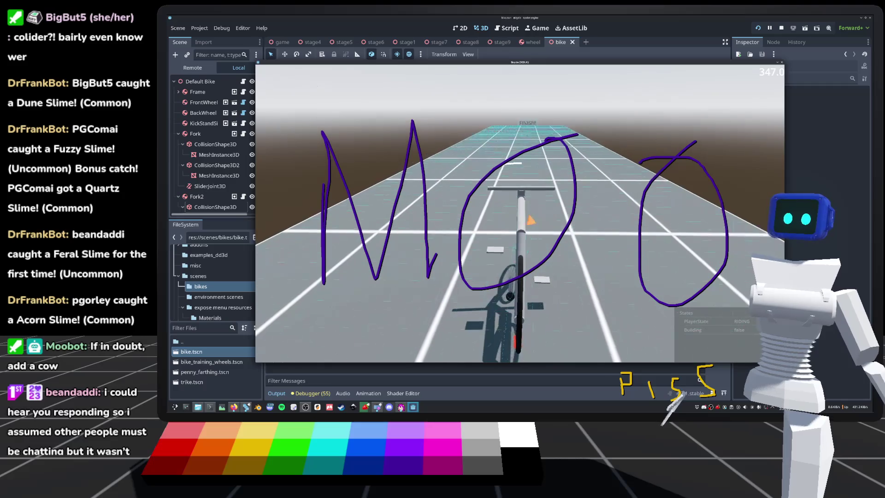
pyautogui.press('f')
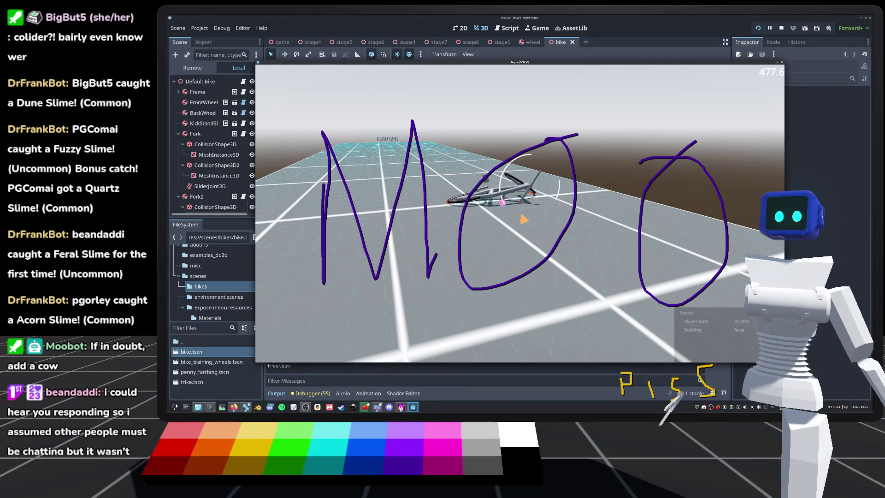
pyautogui.press('F8')
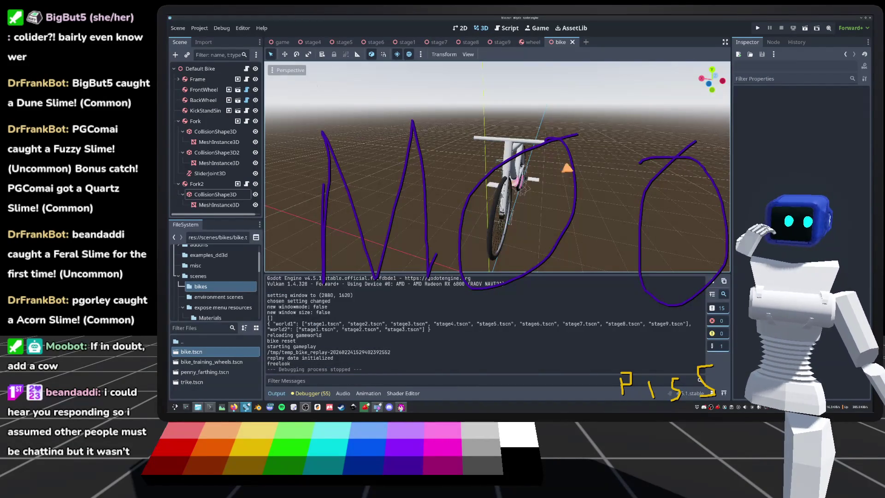
# Ride a Quickplay level to Stage Complete, watch the replay, then stop the game
pyautogui.click(756, 28)
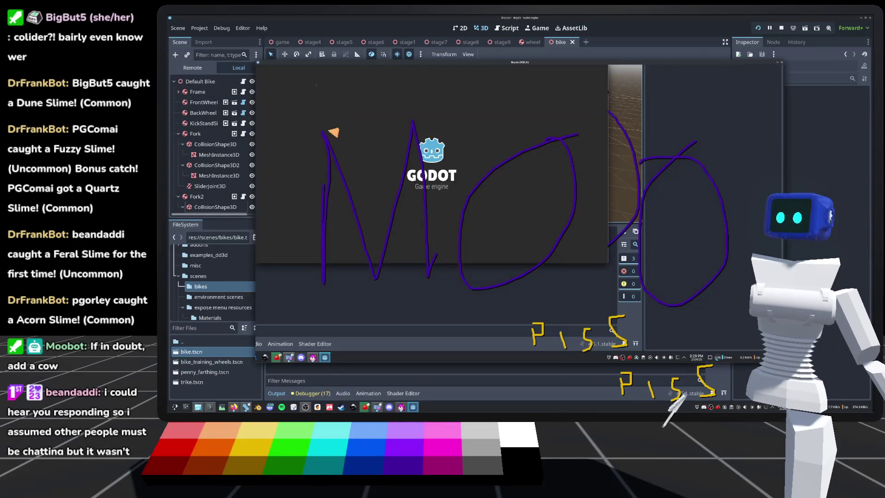
pyautogui.press('Return')
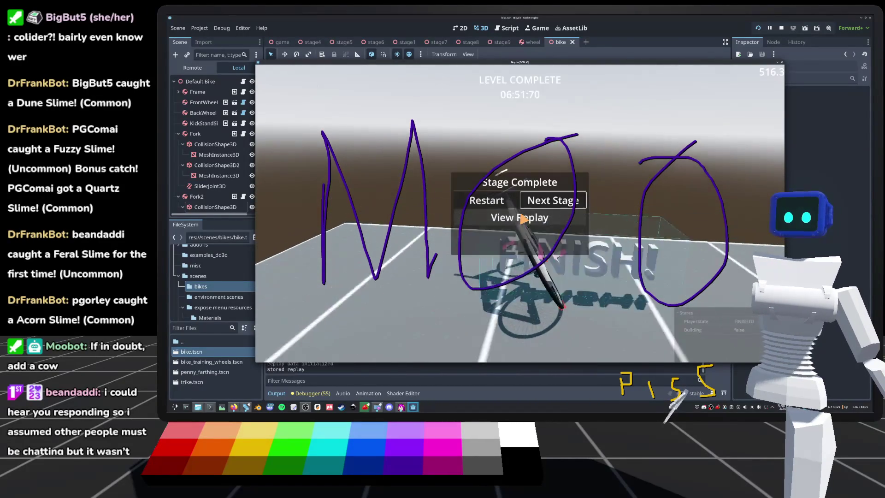
pyautogui.click(522, 220)
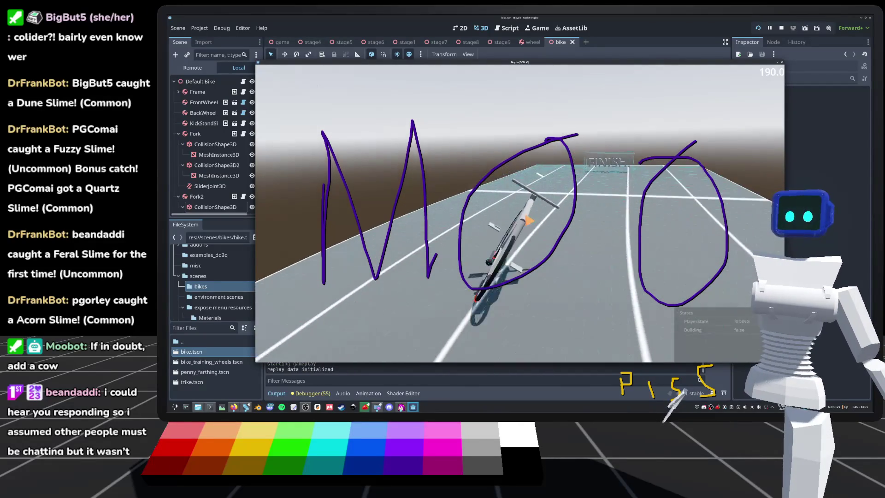
pyautogui.press('F8')
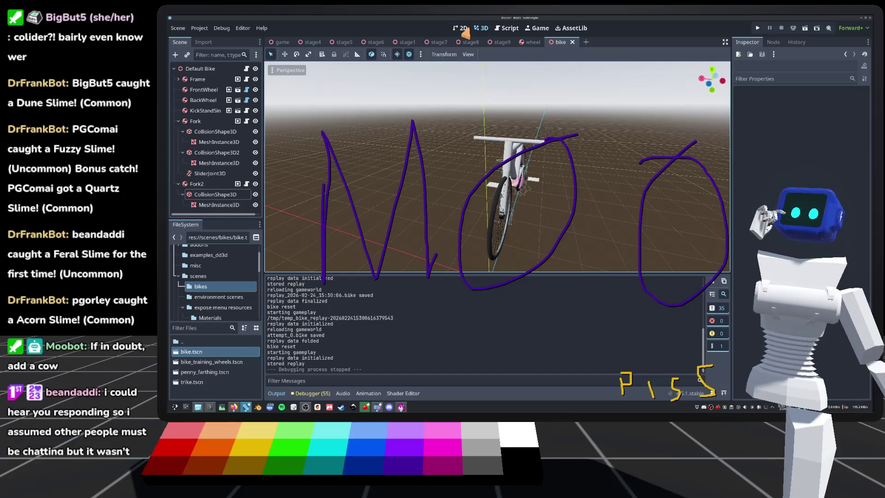
pyautogui.click(533, 43)
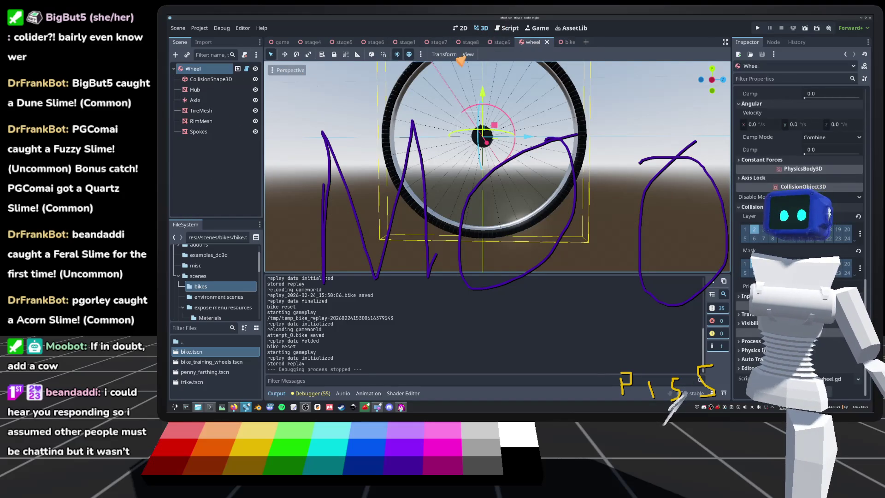
pyautogui.click(570, 43)
pyautogui.scroll(5, 497, 166)
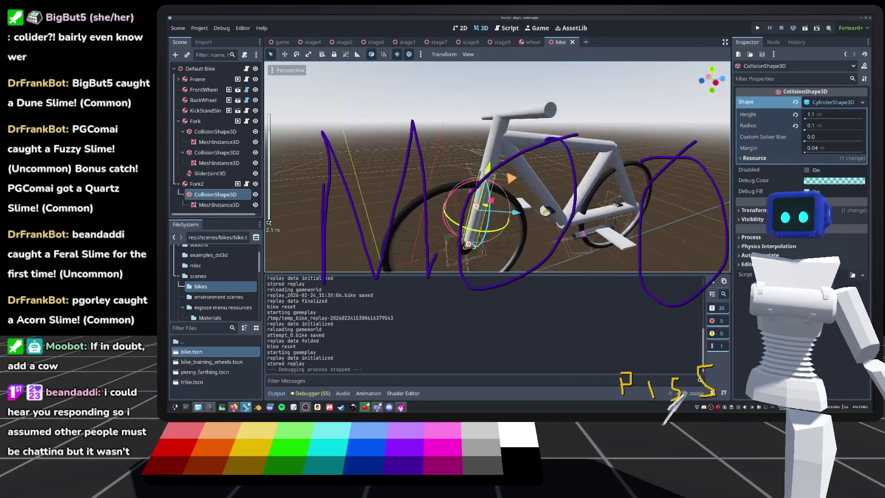
pyautogui.scroll(4, 497, 166)
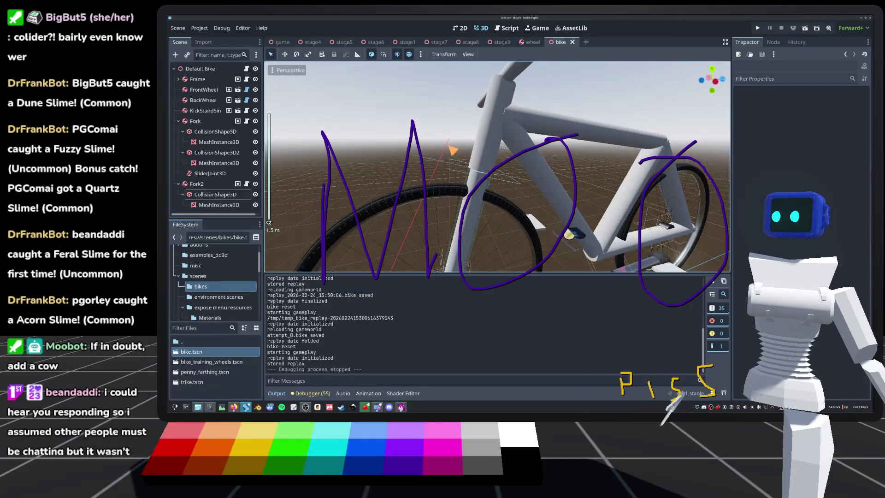
pyautogui.moveTo(498, 166)
pyautogui.mouseDown()
pyautogui.moveTo(461, 212)
pyautogui.moveTo(461, 175)
pyautogui.moveTo(480, 171)
pyautogui.mouseUp()
pyautogui.scroll(-3, 498, 166)
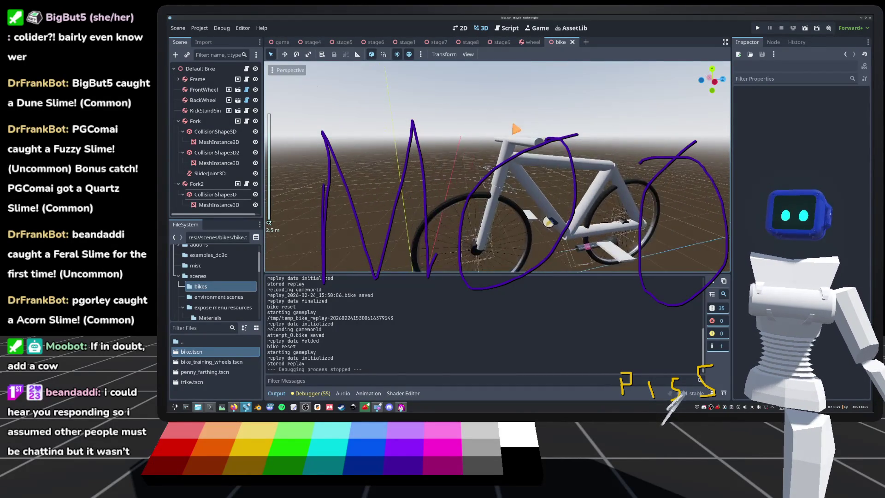
pyautogui.scroll(3, 497, 166)
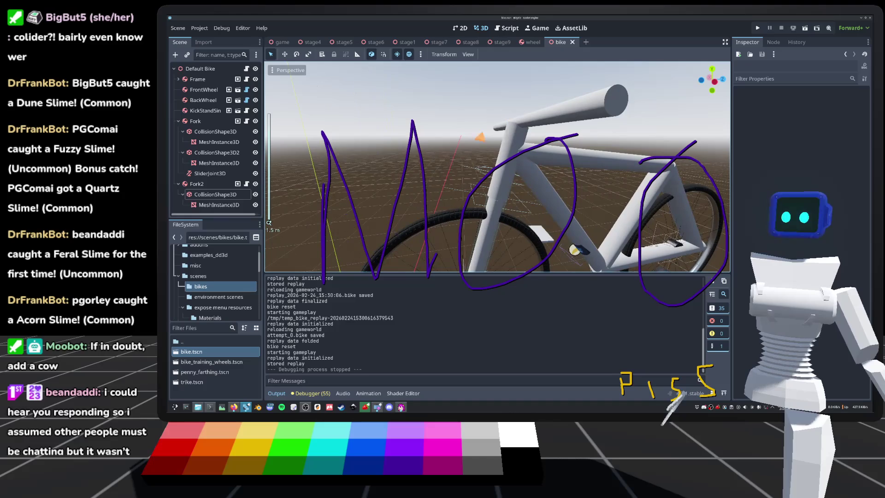
# Frame SliderJoint3D and adjust its angular limit softness, undoing an accidental duplicate
pyautogui.click(213, 173)
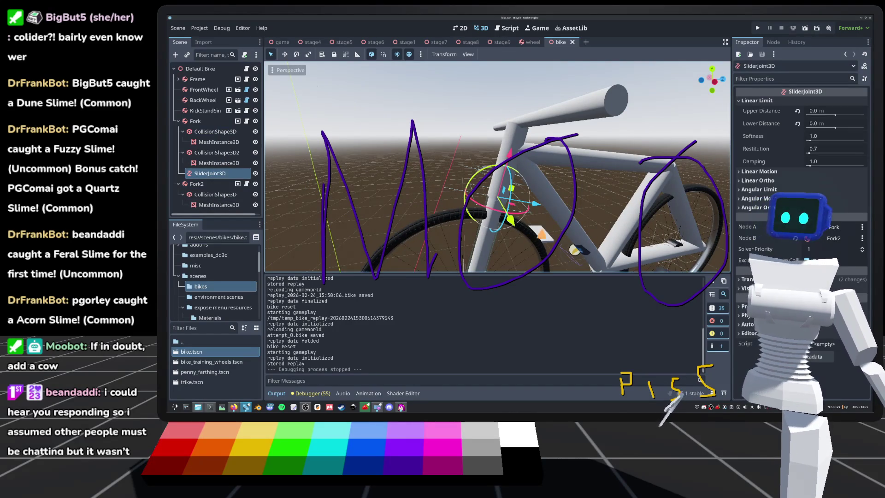
pyautogui.press('f')
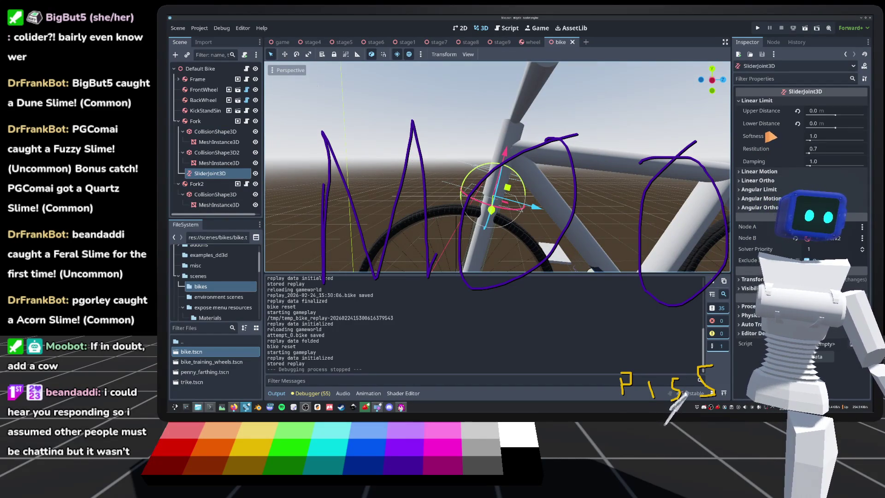
pyautogui.click(763, 189)
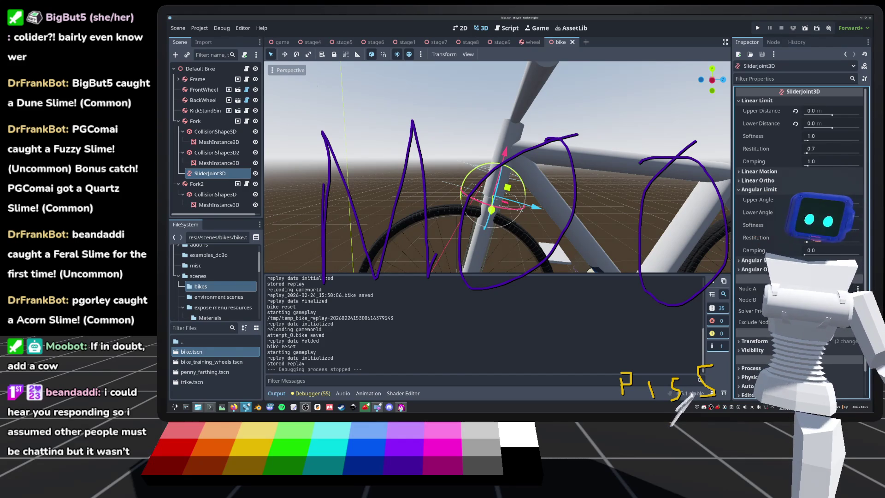
pyautogui.moveTo(825, 224); pyautogui.dragTo(836, 225)
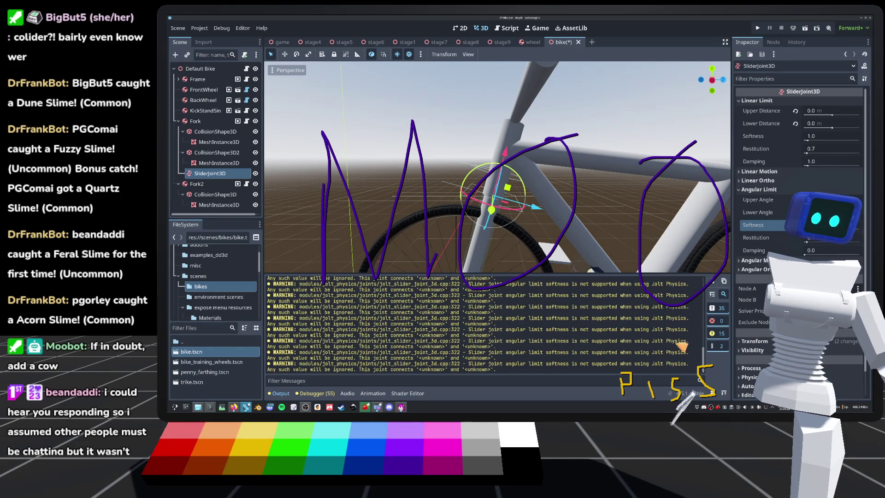
pyautogui.hotkey('ctrl', 'd')
pyautogui.hotkey('ctrl', 'z')
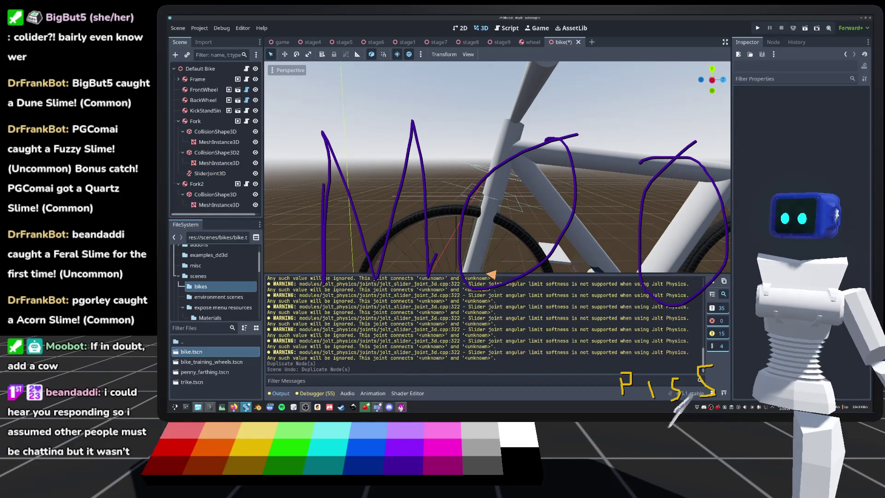
pyautogui.click(214, 173)
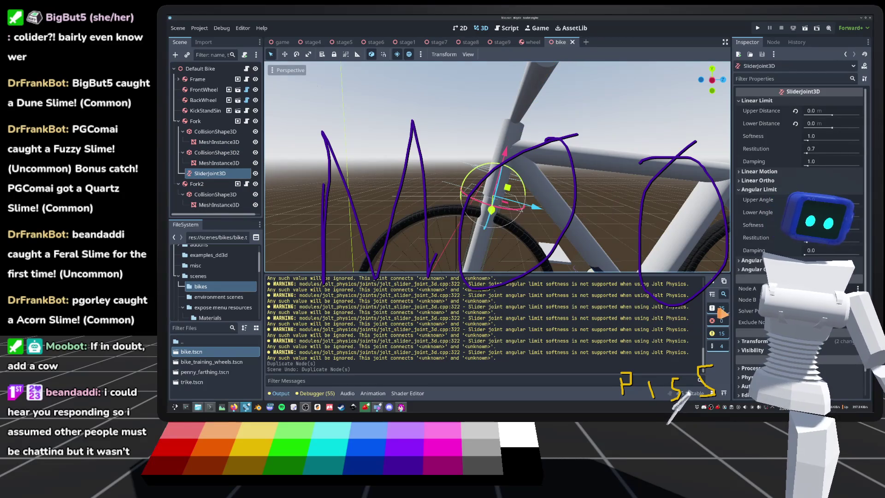
# Reset angular limit damping to 0, change its restitution, and save the scene
pyautogui.click(712, 281)
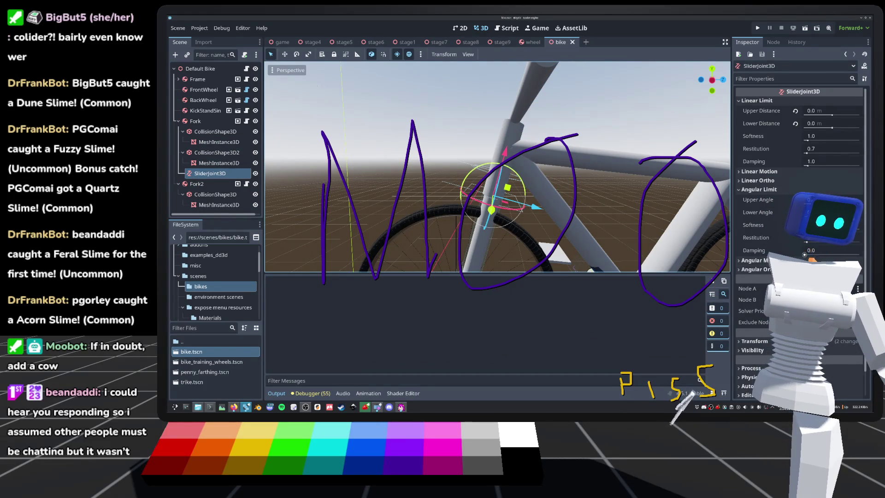
pyautogui.moveTo(804, 254); pyautogui.dragTo(830, 255)
pyautogui.click(794, 252)
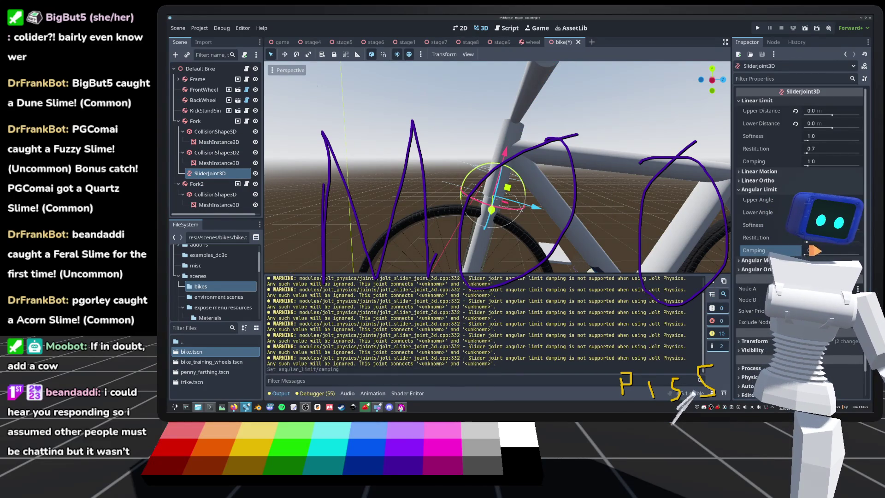
pyautogui.click(806, 241)
pyautogui.hotkey('ctrl', 's')
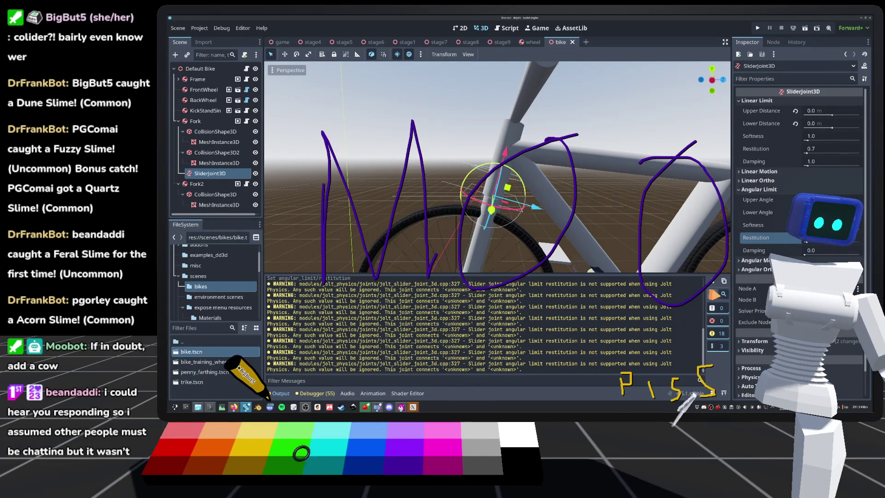
pyautogui.click(710, 284)
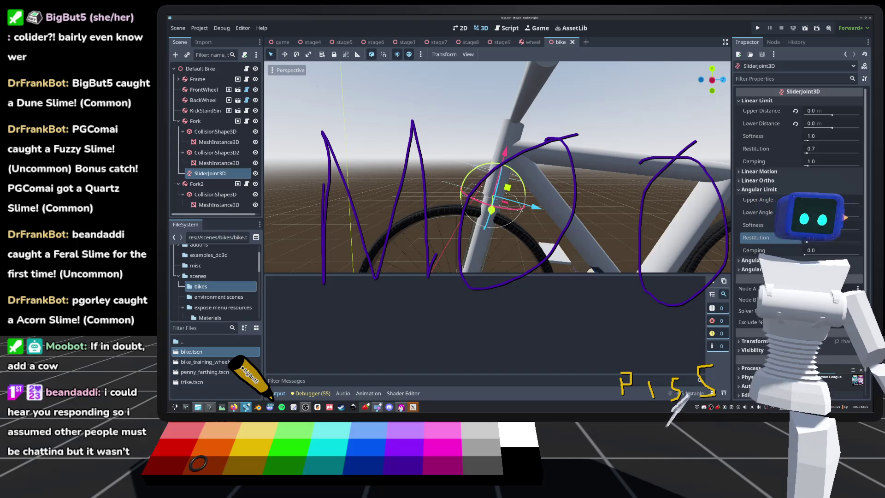
pyautogui.click(784, 190)
# Change Linear Ortho softness and restitution, set damping to 1.0, save, and collapse Linear Limit
pyautogui.click(784, 180)
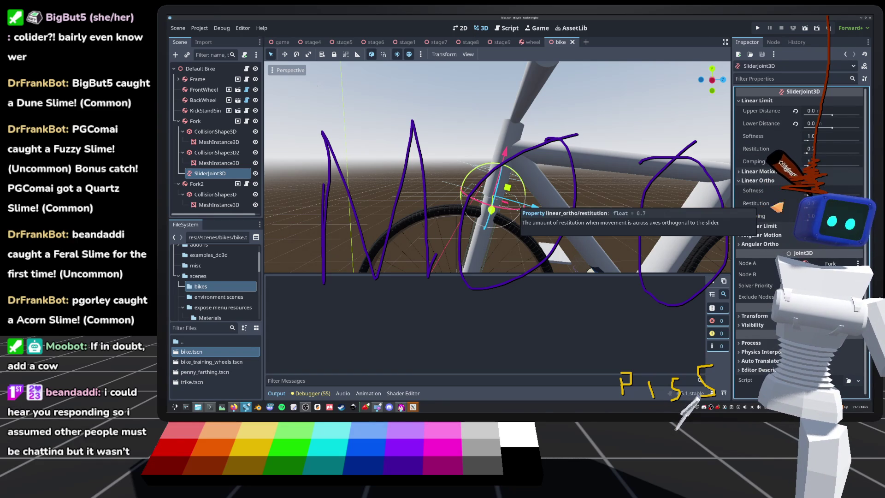
pyautogui.click(811, 190)
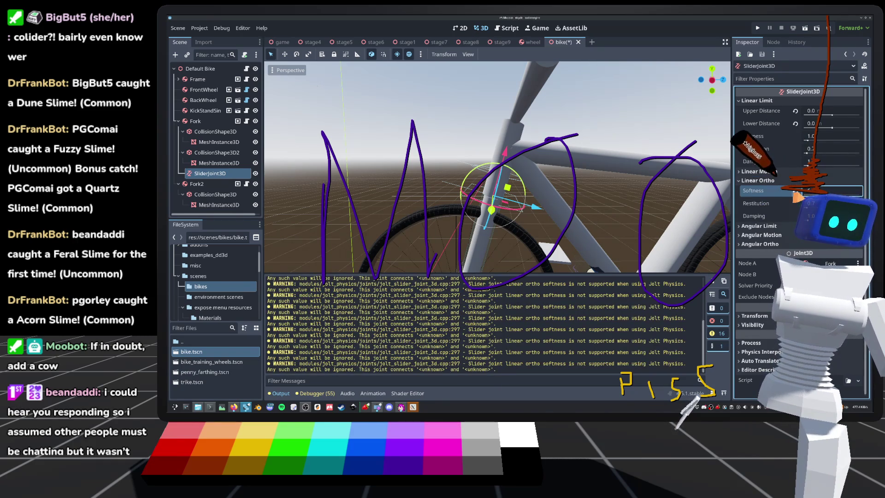
pyautogui.moveTo(811, 203)
pyautogui.mouseDown()
pyautogui.moveTo(825, 203)
pyautogui.moveTo(829, 216)
pyautogui.mouseUp()
pyautogui.click(795, 216)
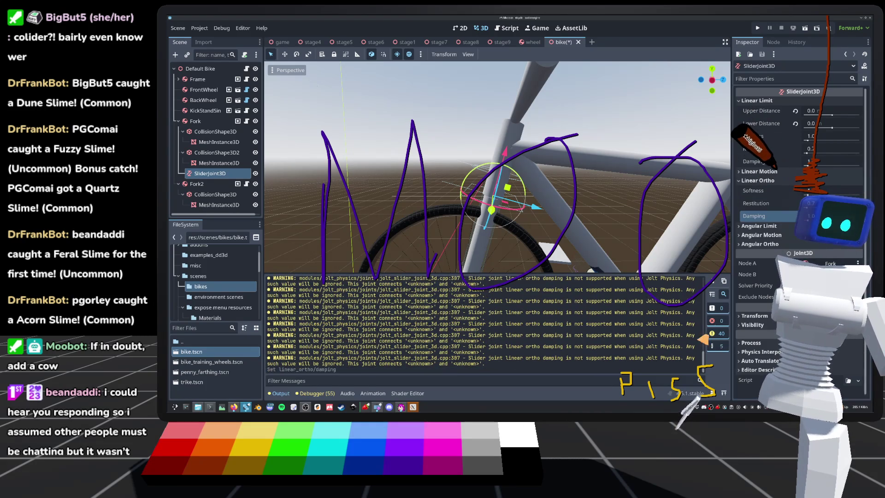
pyautogui.click(714, 281)
pyautogui.hotkey('ctrl', 's')
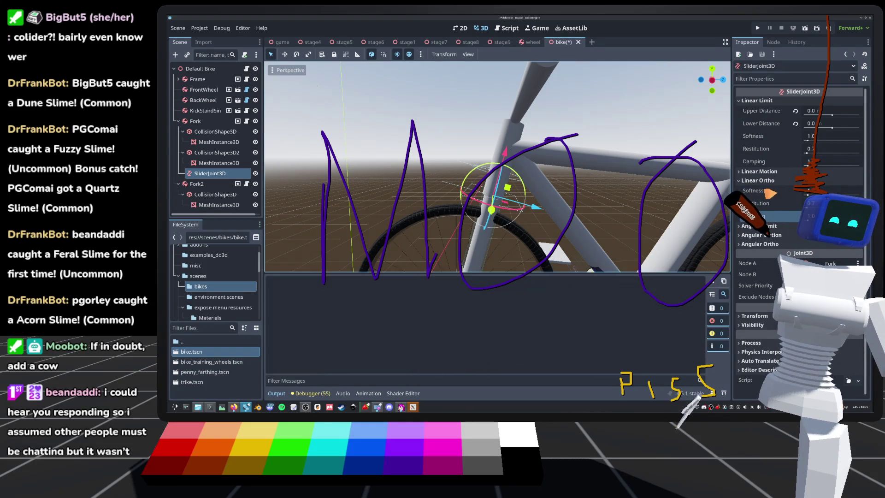
pyautogui.click(778, 172)
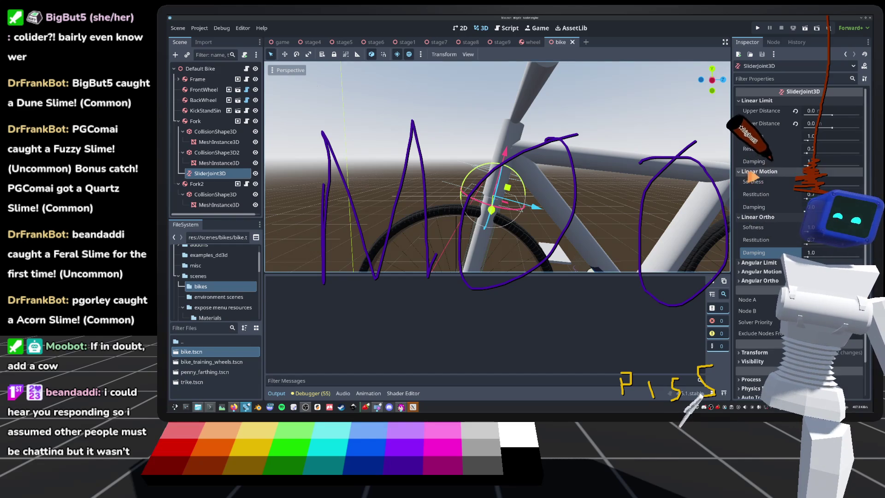
pyautogui.click(751, 172)
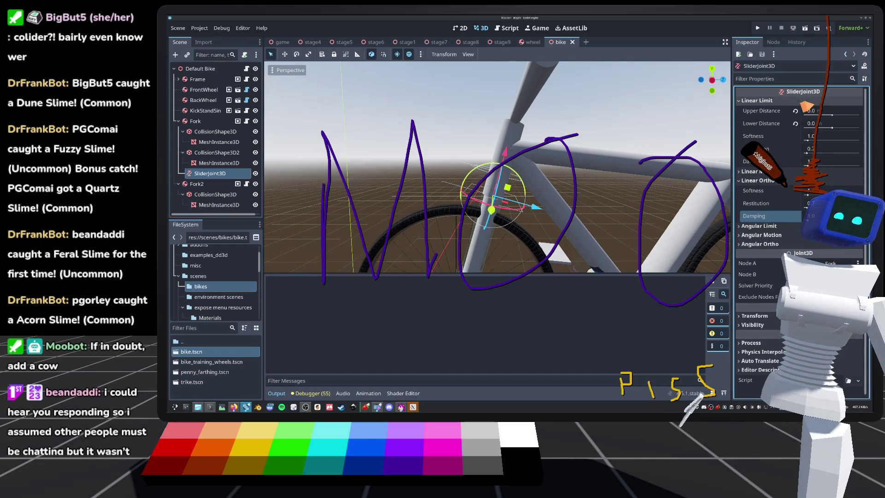
pyautogui.click(755, 101)
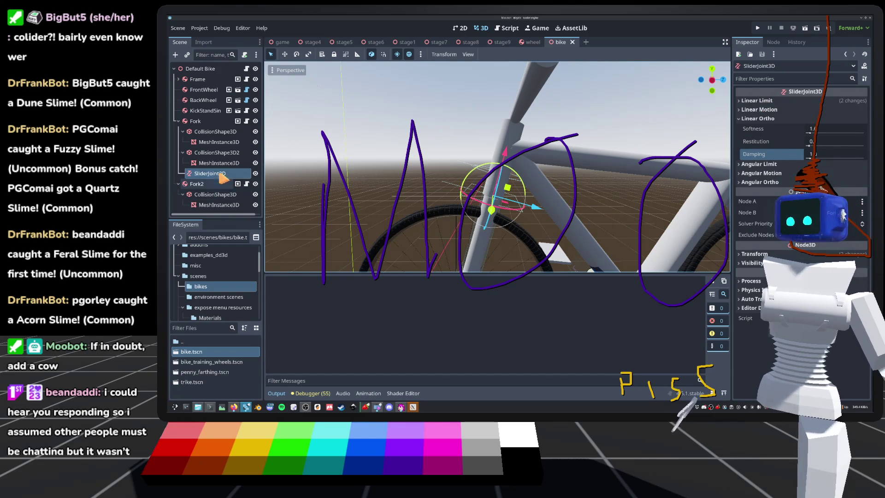
# Duplicate SliderJoint3D and drag the copy down the fork toward the wheel hub
pyautogui.hotkey('ctrl', 'd')
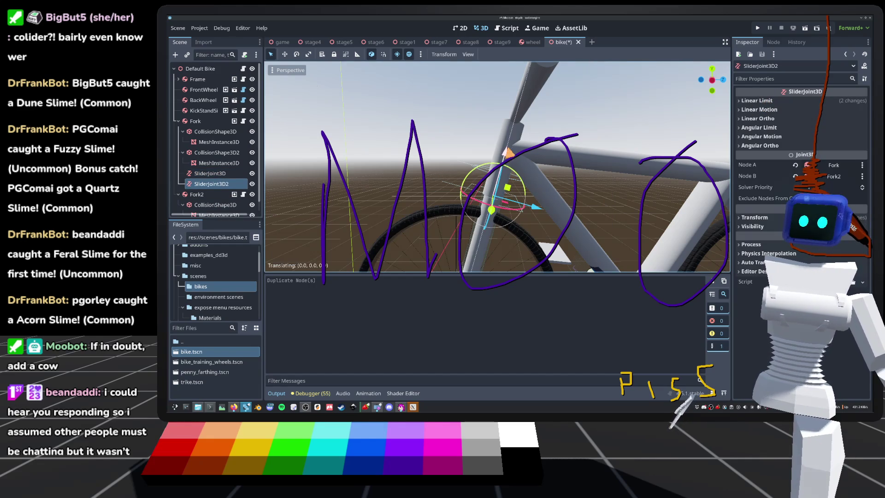
pyautogui.moveTo(504, 151); pyautogui.dragTo(513, 121)
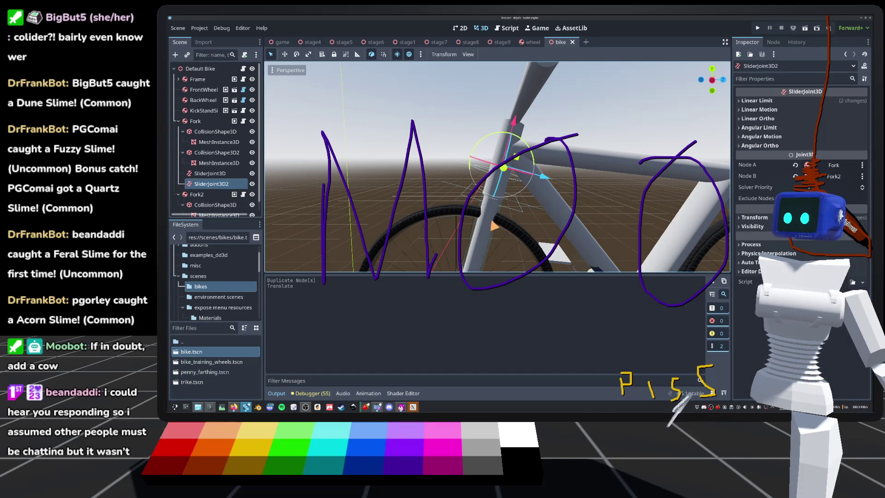
pyautogui.scroll(-5, 498, 166)
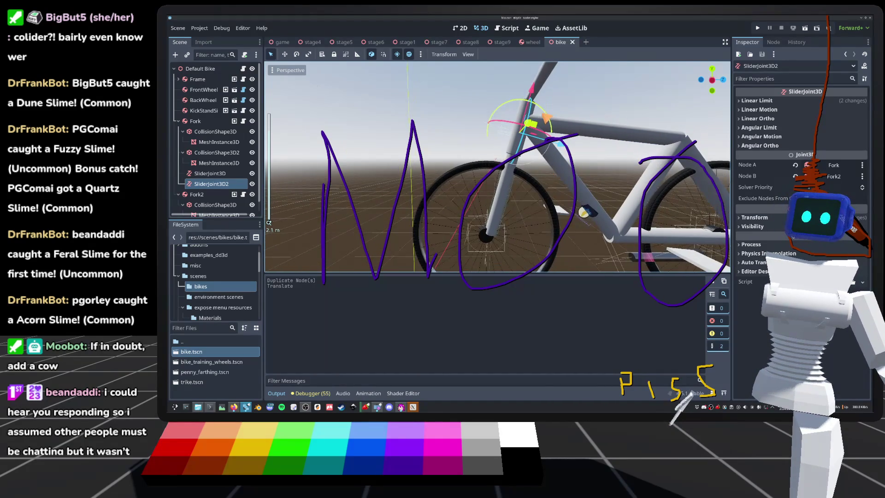
pyautogui.moveTo(531, 124); pyautogui.dragTo(520, 175)
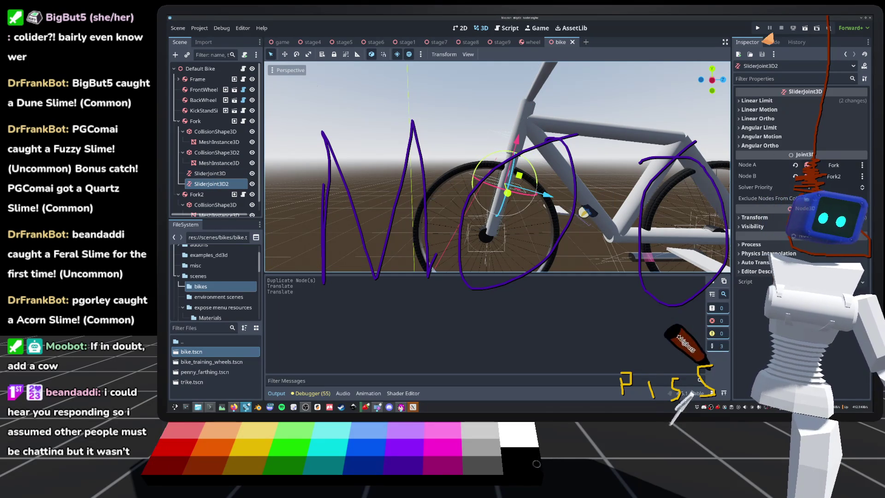
# Ride a Quickplay stage with both fork joints, restart it twice, then stop the game
pyautogui.click(757, 28)
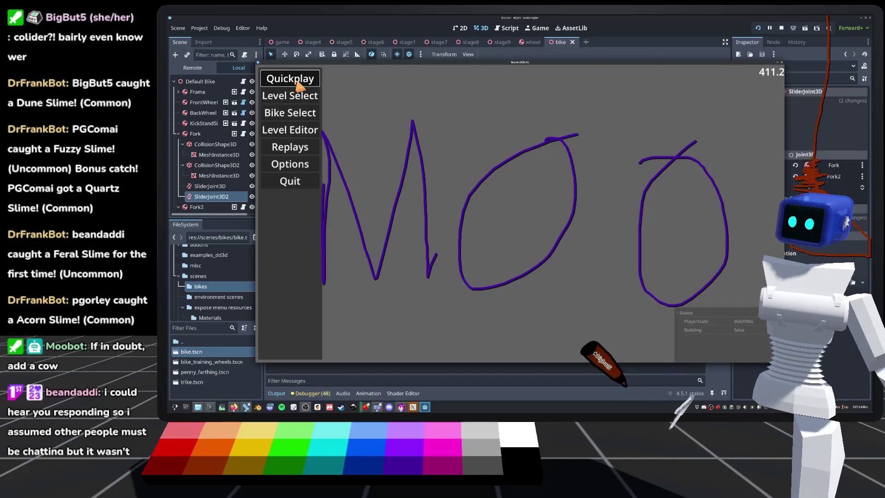
pyautogui.click(296, 83)
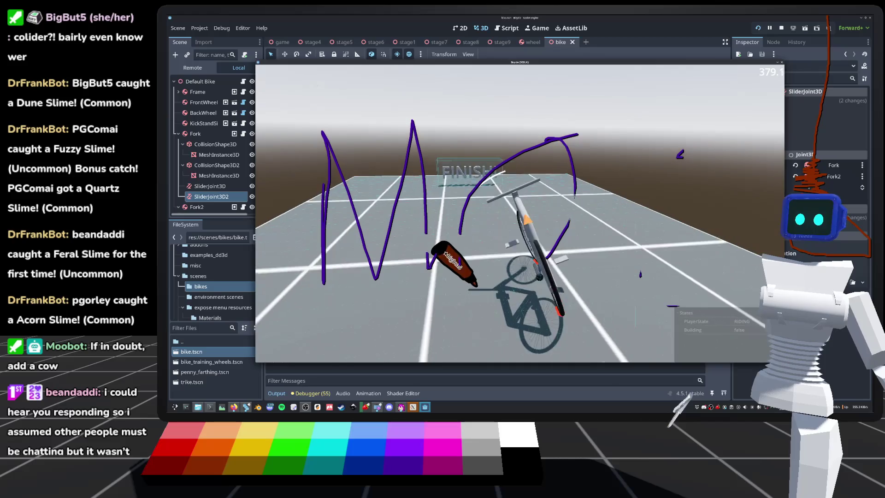
pyautogui.click(523, 219)
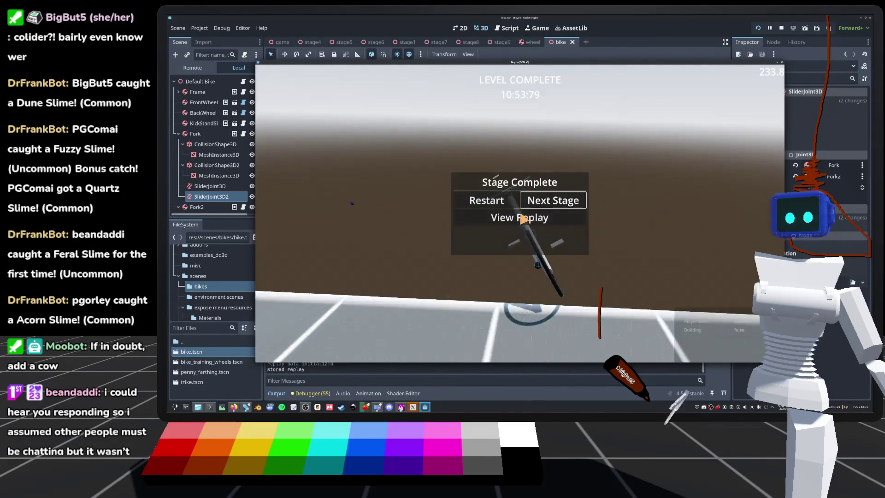
pyautogui.click(523, 218)
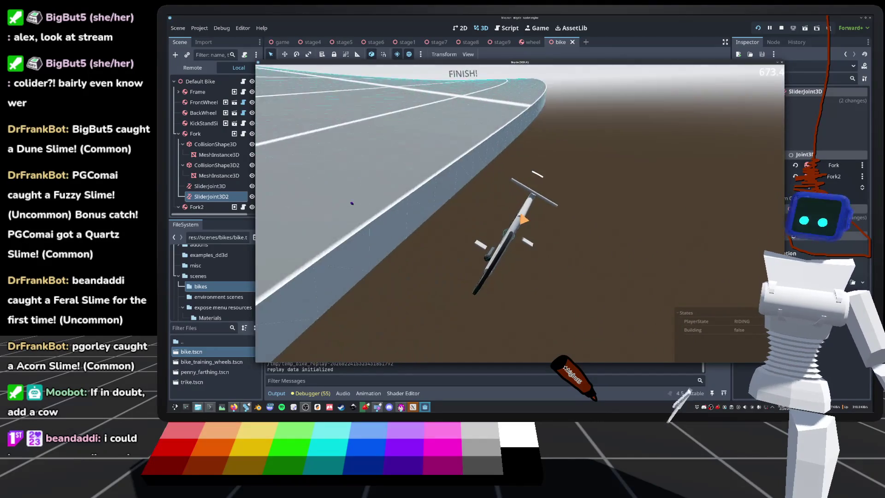
pyautogui.press('F8')
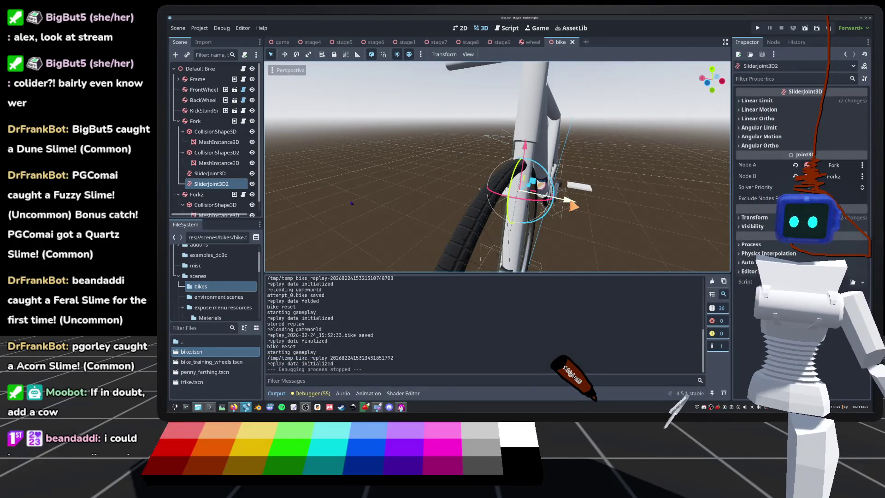
# Shift SliderJoint3D2 sideways, then duplicate it as SliderJoint3D3 on the fork's other side
pyautogui.moveTo(597, 205); pyautogui.dragTo(612, 209)
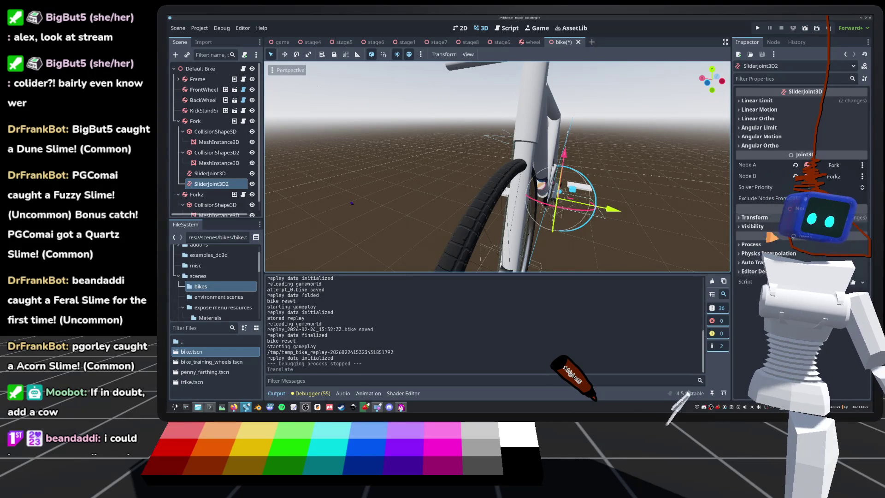
pyautogui.click(761, 219)
pyautogui.hotkey('ctrl', 'd')
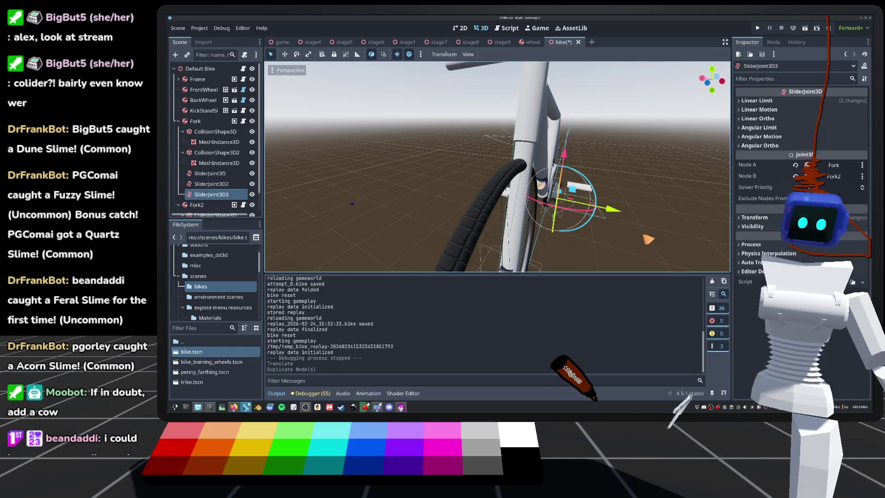
pyautogui.moveTo(620, 216); pyautogui.dragTo(535, 204)
# Save the bike scene and orbit to check the joints from the front
pyautogui.scroll(-5, 610, 203)
pyautogui.hotkey('ctrl', 's')
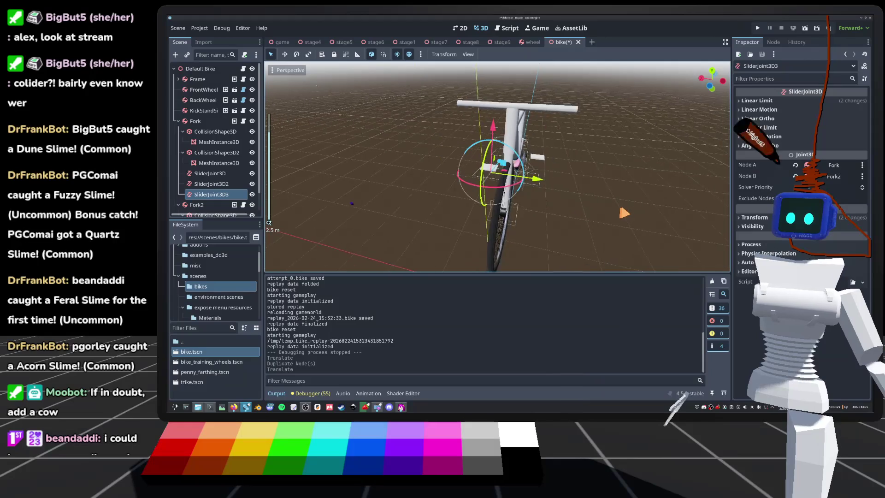
pyautogui.moveTo(613, 214)
pyautogui.mouseDown()
pyautogui.moveTo(708, 221)
pyautogui.moveTo(607, 264)
pyautogui.moveTo(660, 202)
pyautogui.moveTo(618, 237)
pyautogui.moveTo(576, 222)
pyautogui.mouseUp()
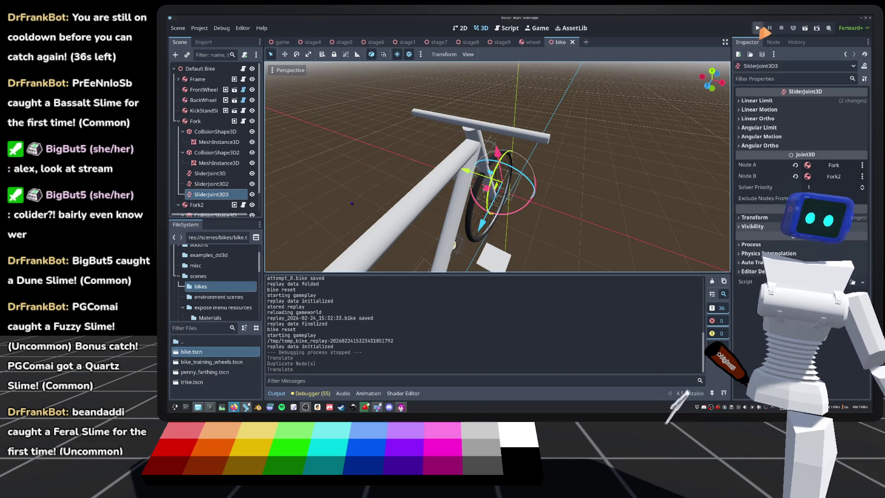
# Ride the three-joint bike on Quickplay, then on world2 stage2, and stop with F8
pyautogui.click(758, 28)
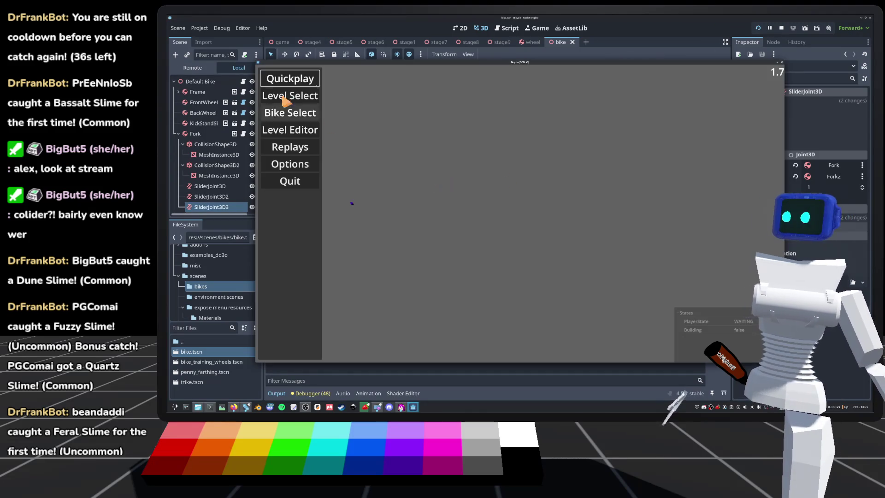
pyautogui.click(290, 81)
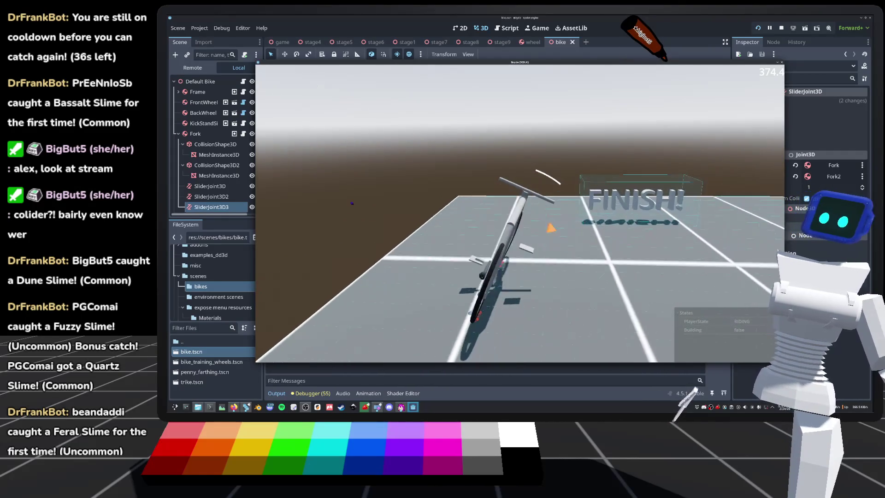
pyautogui.press('Escape')
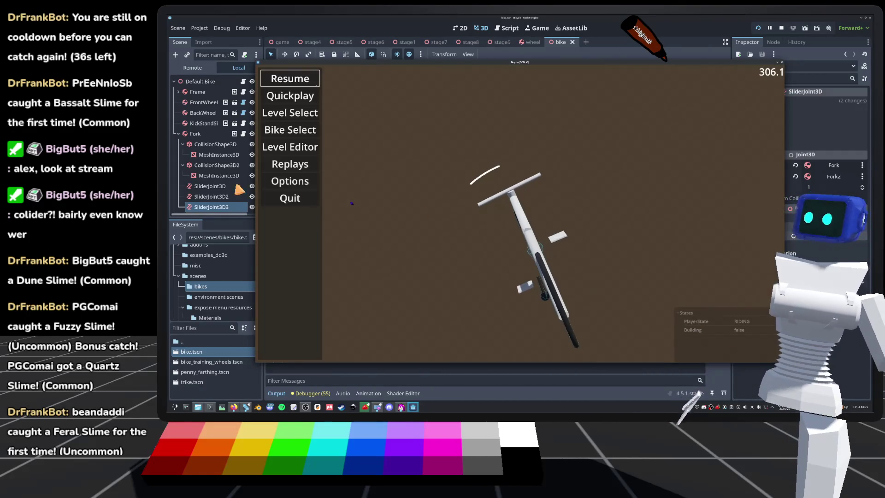
pyautogui.click(299, 114)
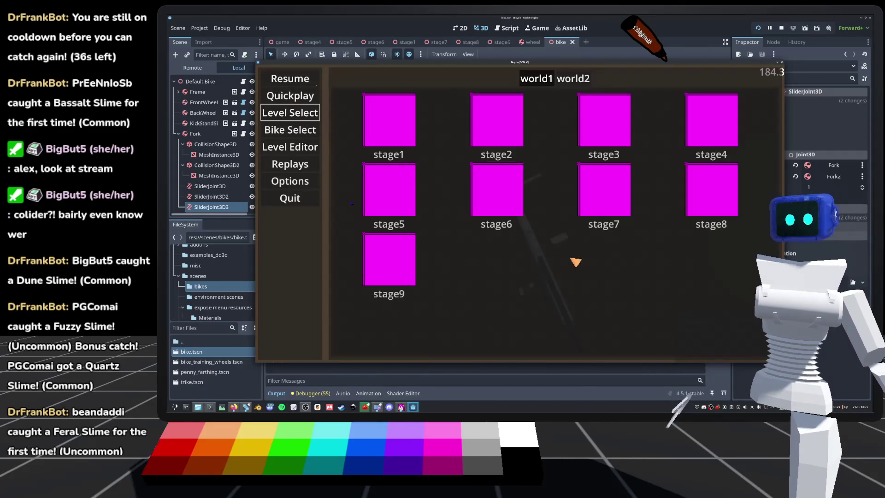
pyautogui.click(566, 78)
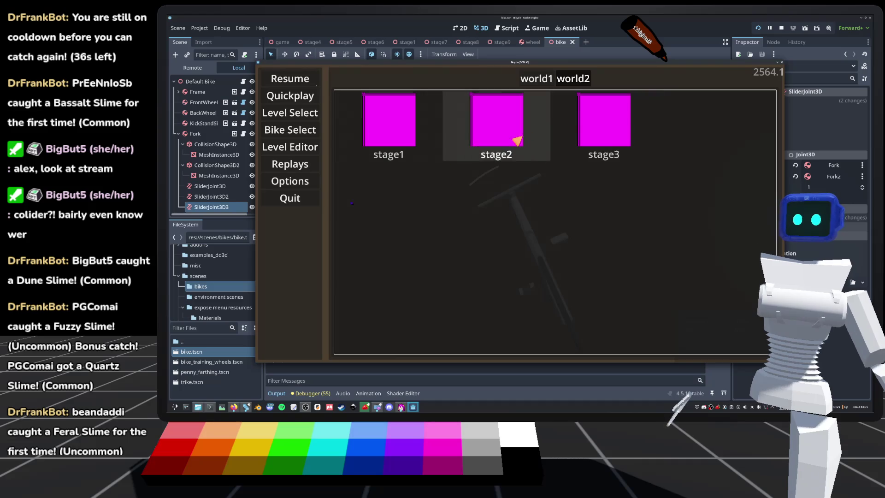
pyautogui.click(506, 134)
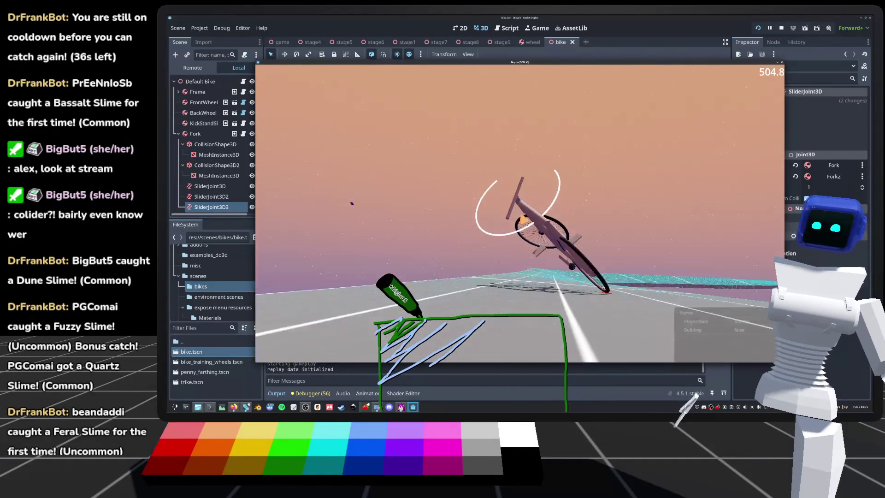
pyautogui.press('F8')
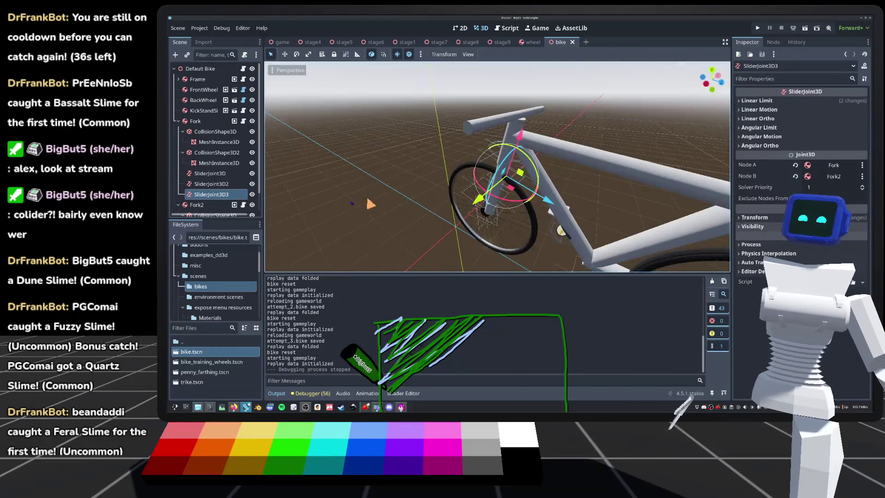
# Duplicate SliderJoint3D2 as SliderJoint3D4 and set its x position to 0.0 m
pyautogui.scroll(3, 371, 203)
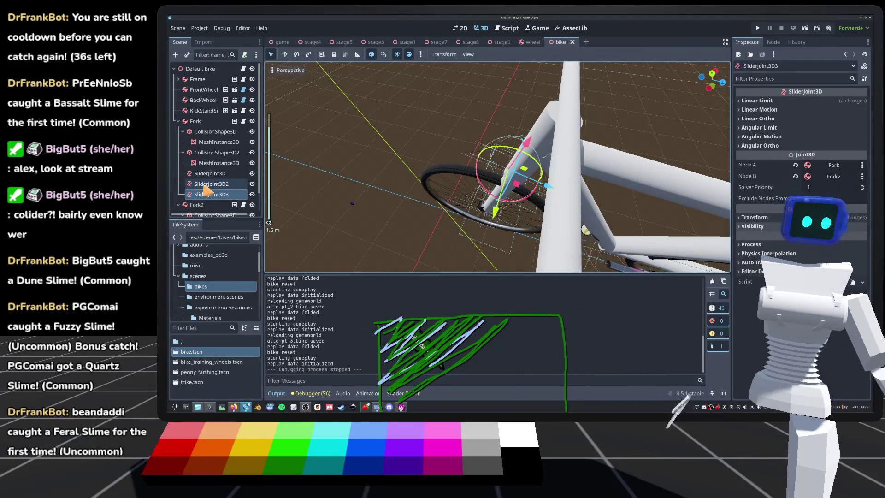
pyautogui.click(204, 184)
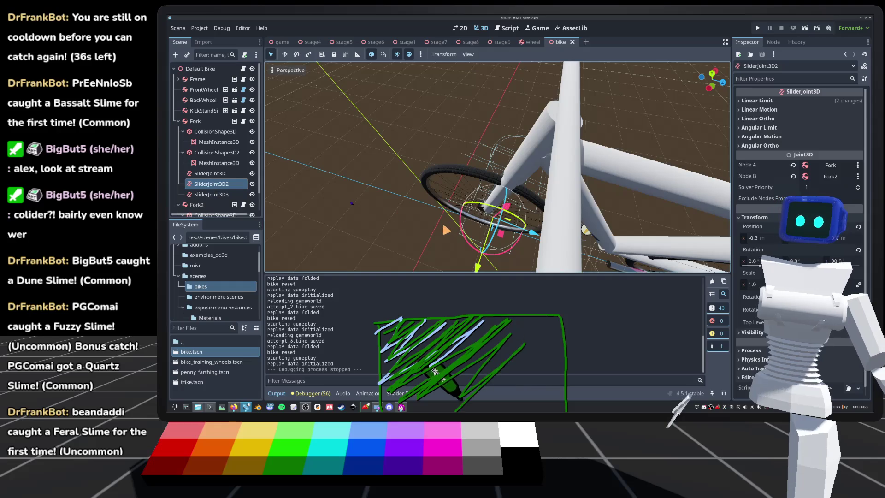
pyautogui.hotkey('ctrl', 'd')
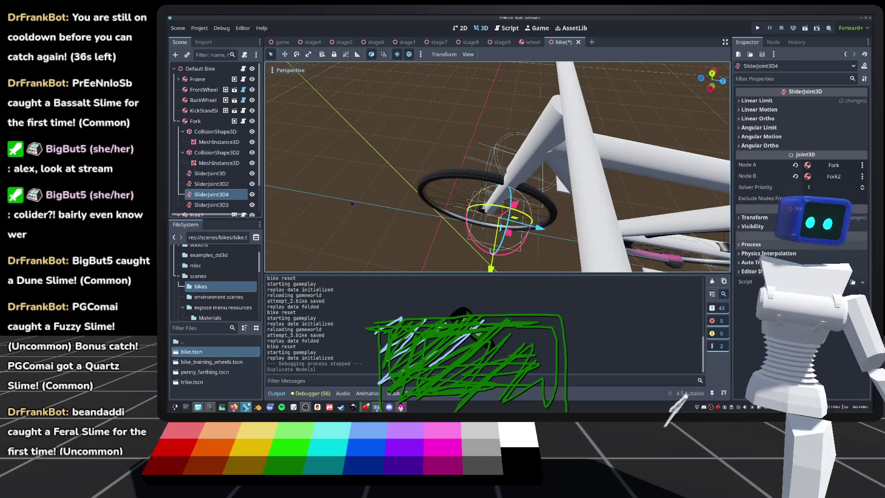
pyautogui.click(754, 217)
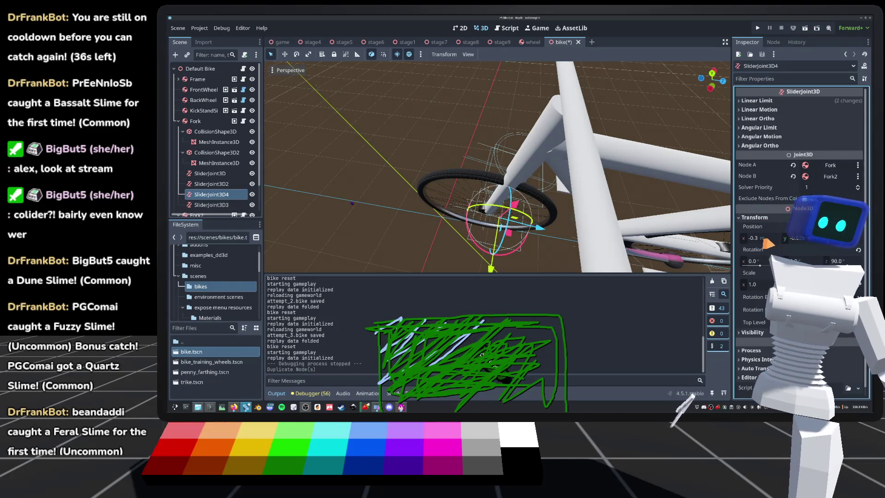
pyautogui.write('0')
pyautogui.press('Return')
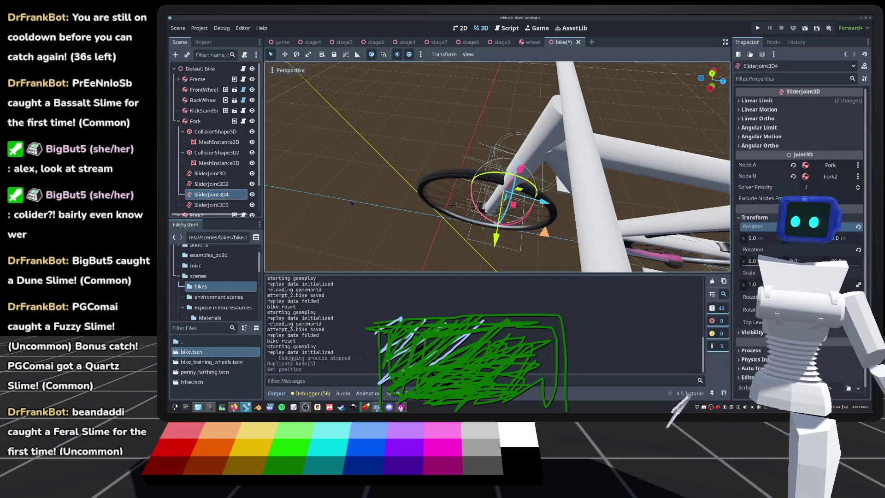
# Slide SliderJoint3D4 along the wheel into place and save the scene
pyautogui.moveTo(543, 202); pyautogui.dragTo(493, 206)
pyautogui.press('f')
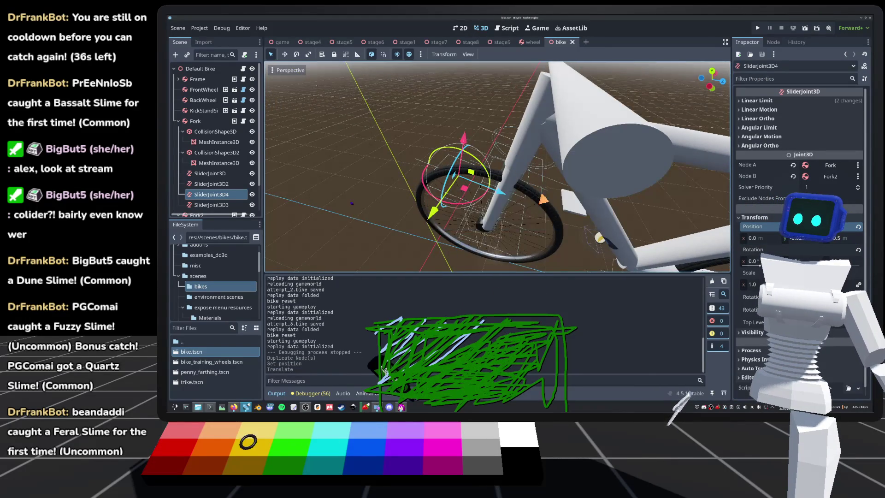
pyautogui.hotkey('ctrl', 's')
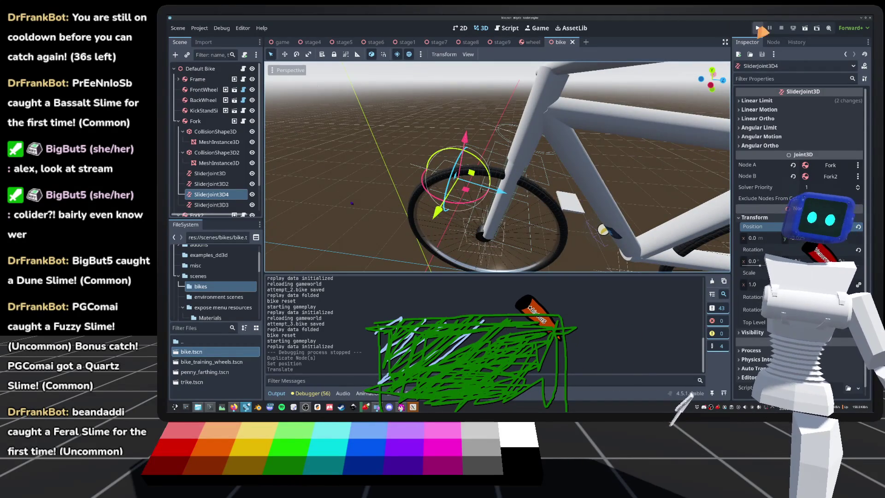
# Run a quick play level, ride briefly, and stop the game
pyautogui.click(758, 29)
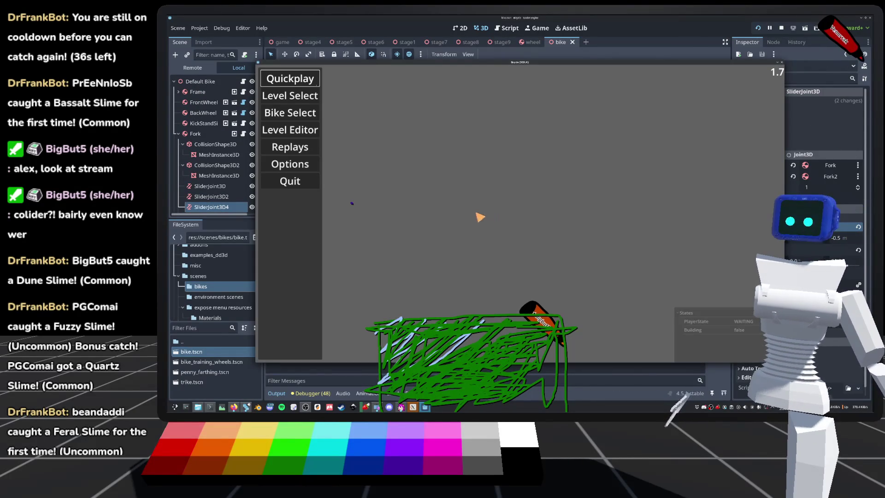
pyautogui.press('Return')
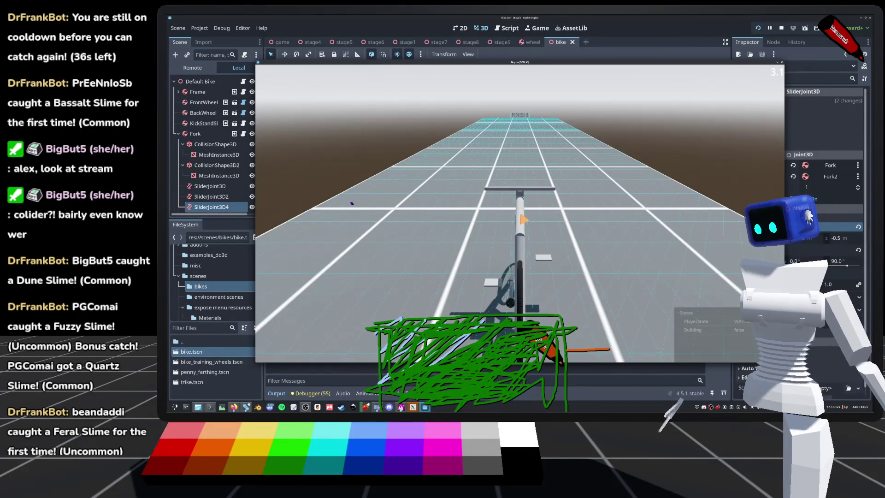
pyautogui.press('w')
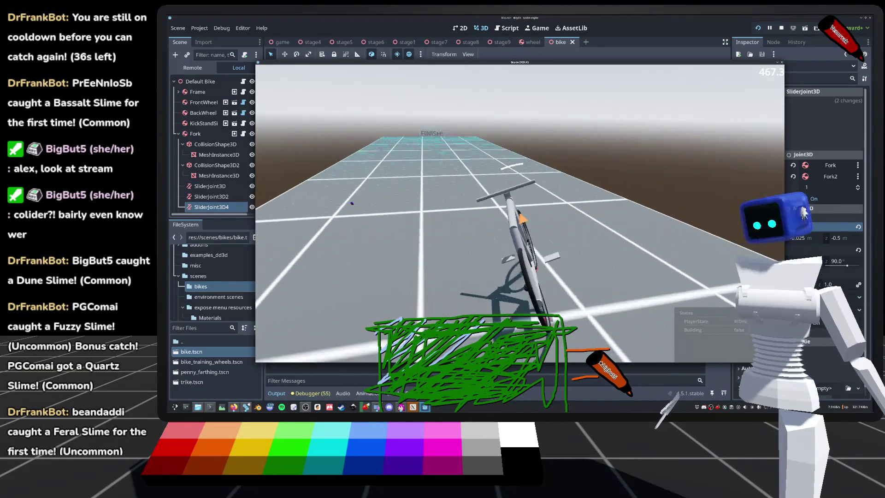
pyautogui.press('F8')
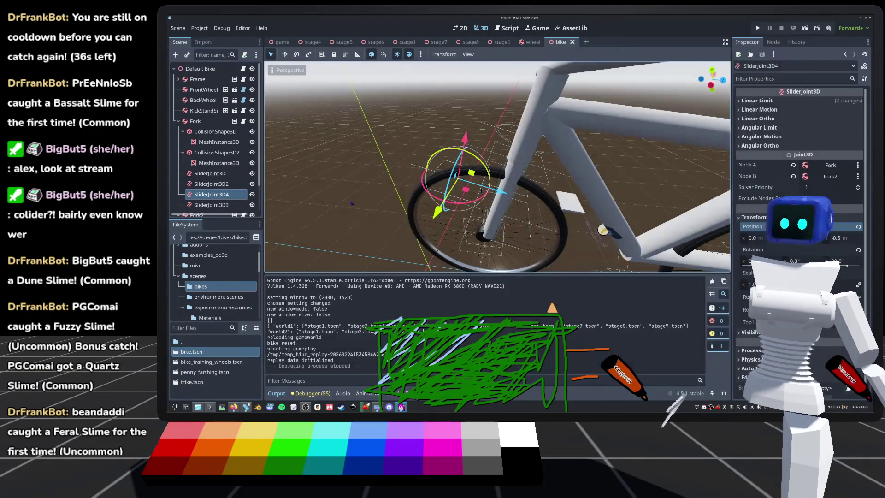
# Relaunch, ride Quickplay and the next stage, then switch to stage9 and stop
pyautogui.click(758, 28)
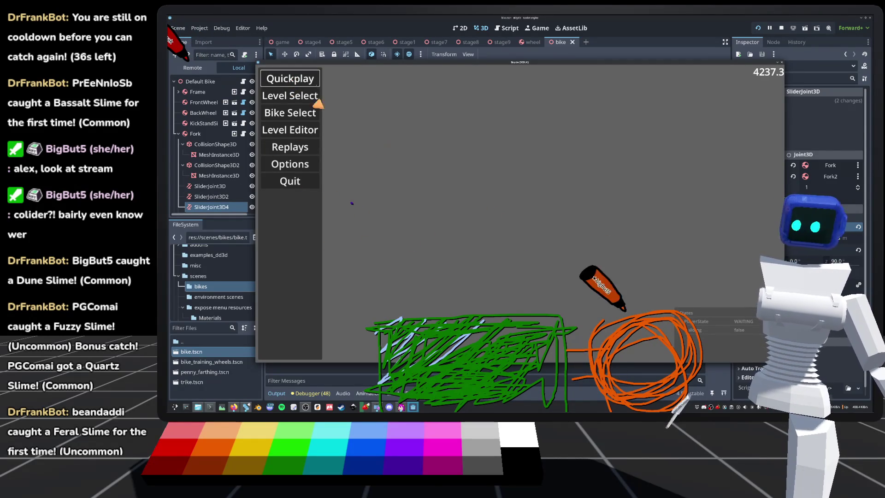
pyautogui.click(276, 81)
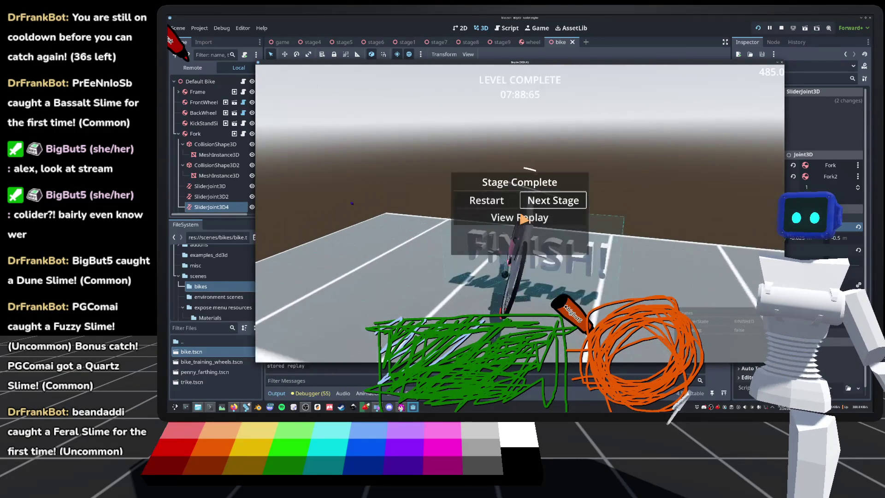
pyautogui.press('Return')
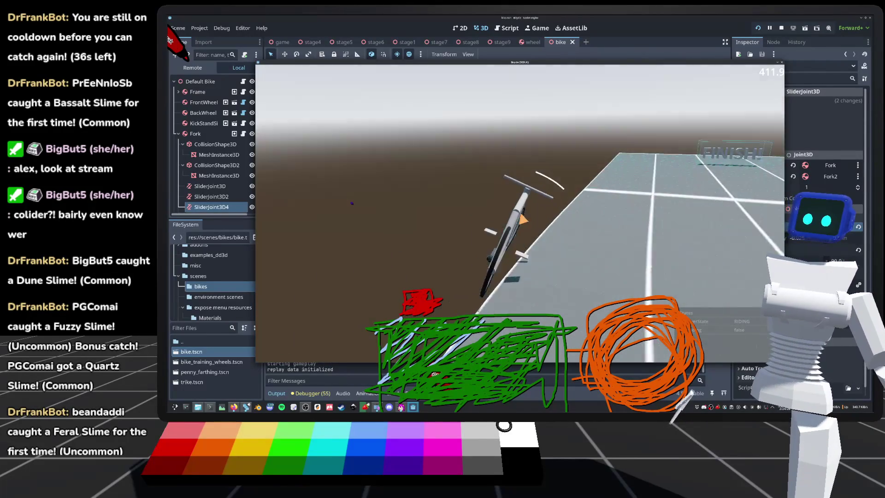
pyautogui.press('Escape')
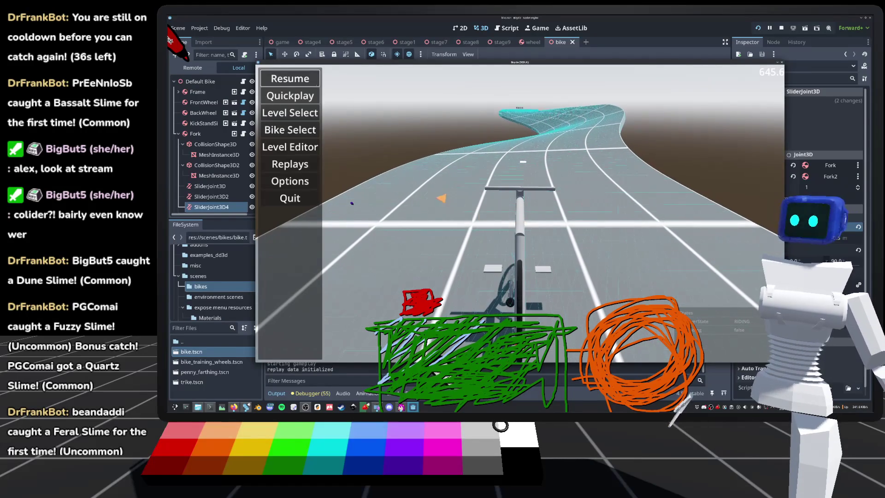
pyautogui.click(292, 115)
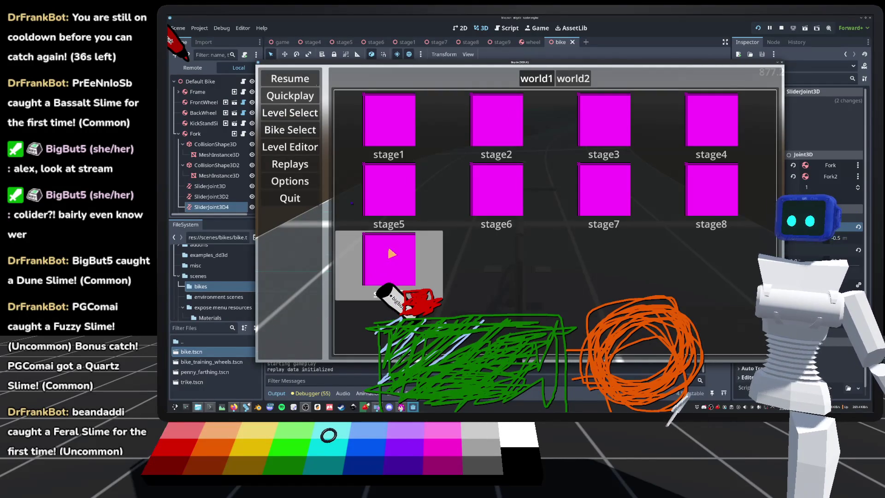
pyautogui.click(391, 253)
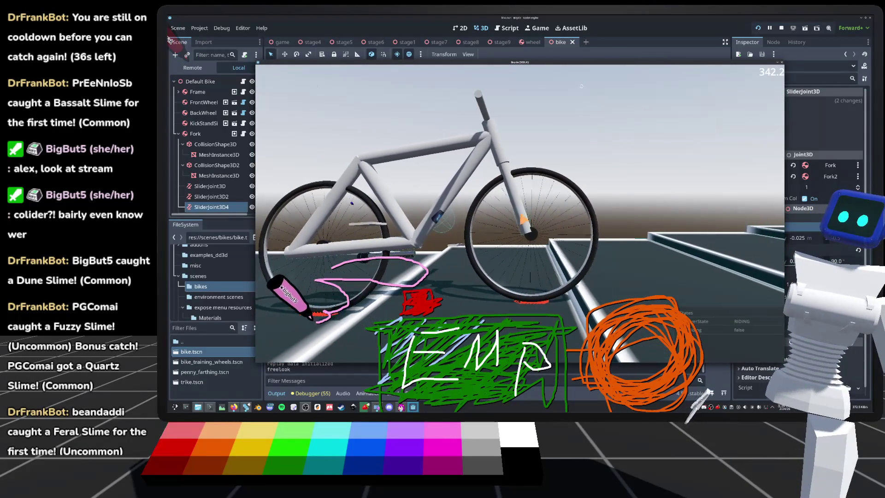
pyautogui.press('F8')
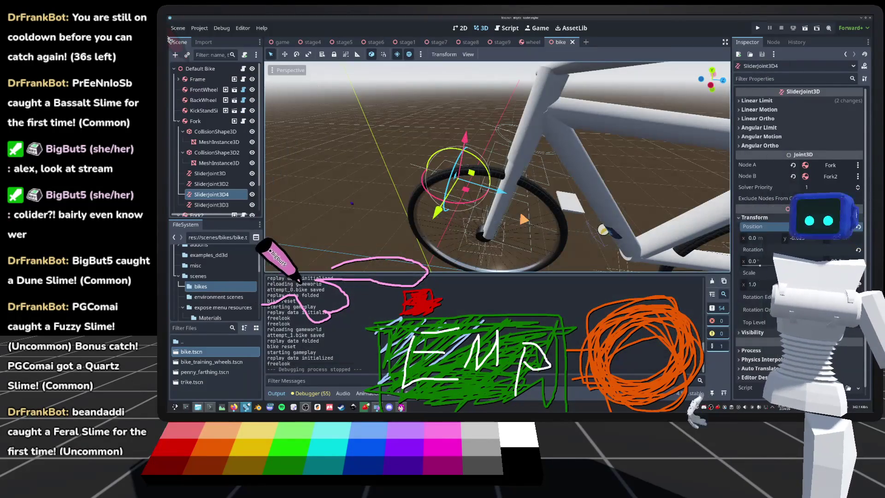
# Move SliderJoint3D2 and SliderJoint3D3 together along Z and save the bike scene
pyautogui.click(206, 184)
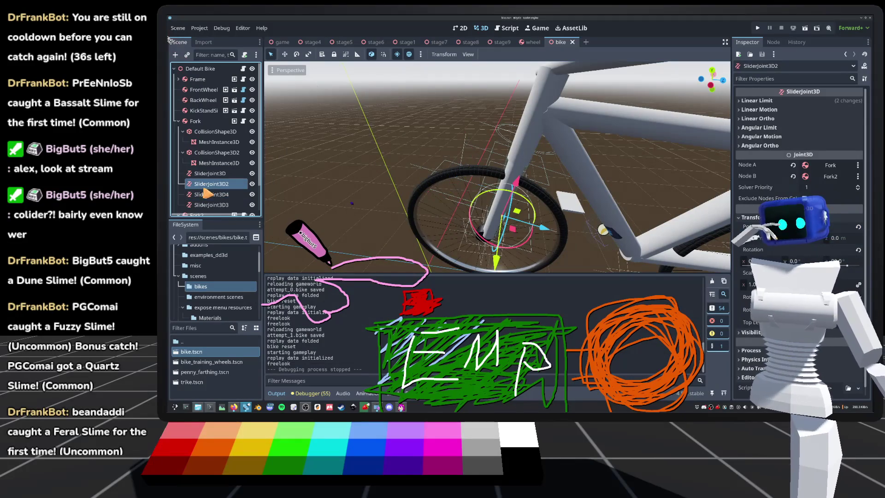
pyautogui.click(212, 195)
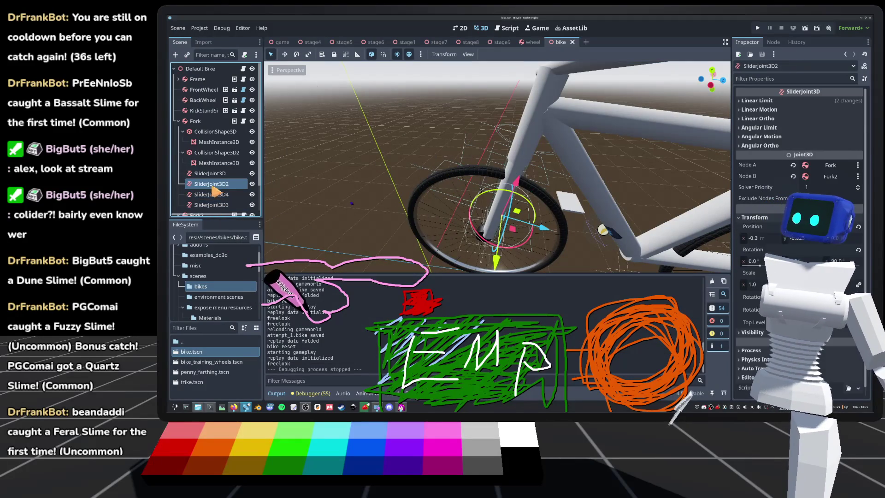
pyautogui.keyDown('ctrl'); pyautogui.click(211, 184); pyautogui.keyUp('ctrl')
pyautogui.keyDown('ctrl'); pyautogui.click(212, 194); pyautogui.keyUp('ctrl')
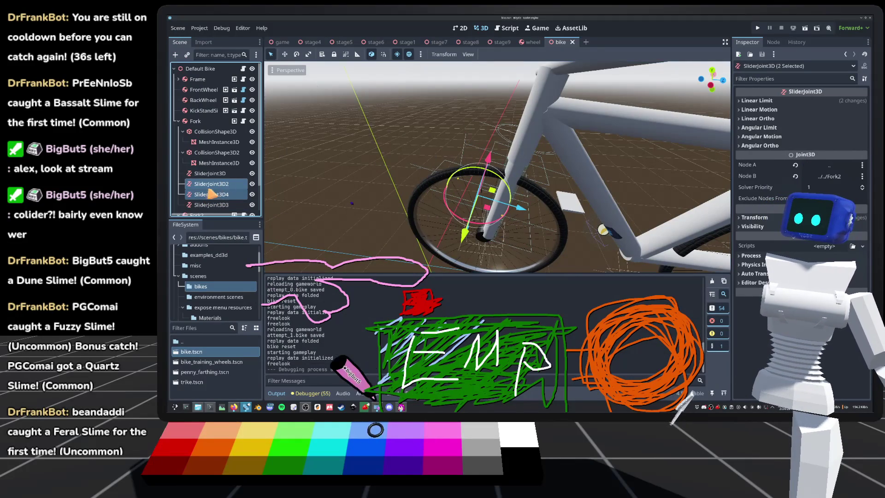
pyautogui.keyDown('ctrl'); pyautogui.click(215, 205); pyautogui.keyUp('ctrl')
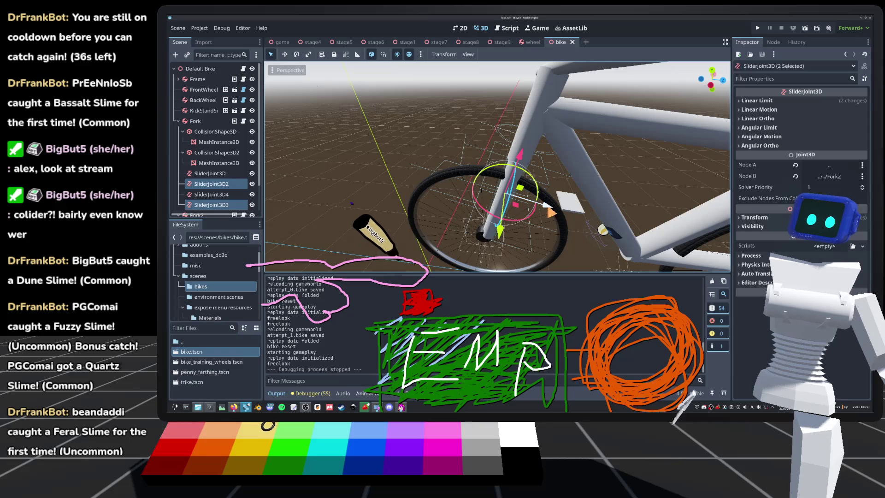
pyautogui.moveTo(548, 205); pyautogui.dragTo(561, 209)
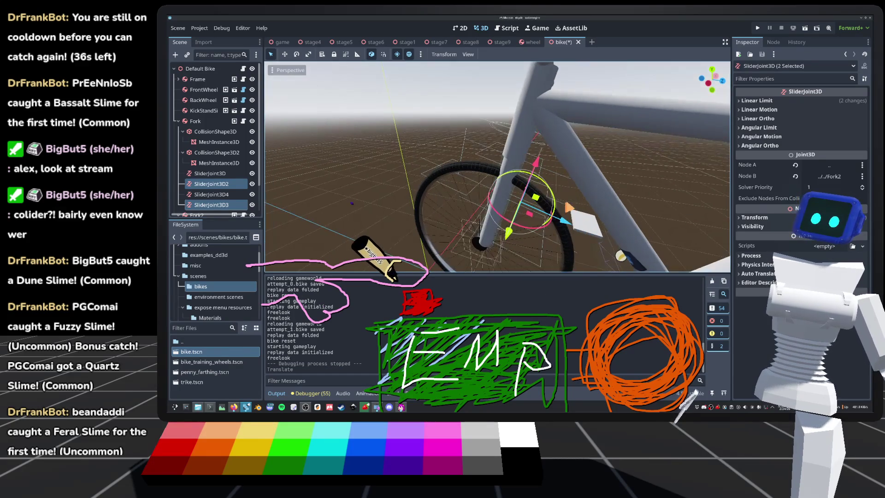
pyautogui.hotkey('ctrl', 's')
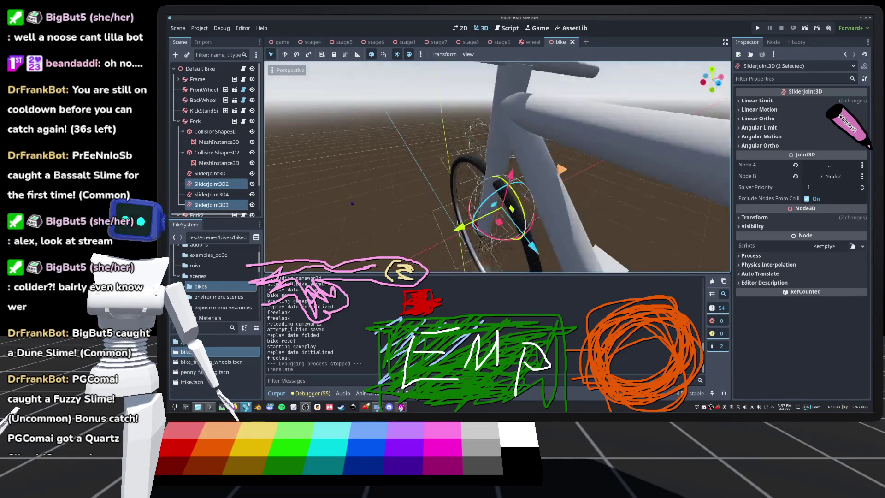
# Multi-select SliderJoint3D, SliderJoint3D2, SliderJoint3D4 and SliderJoint3D3 in the Scene dock
pyautogui.click(227, 174)
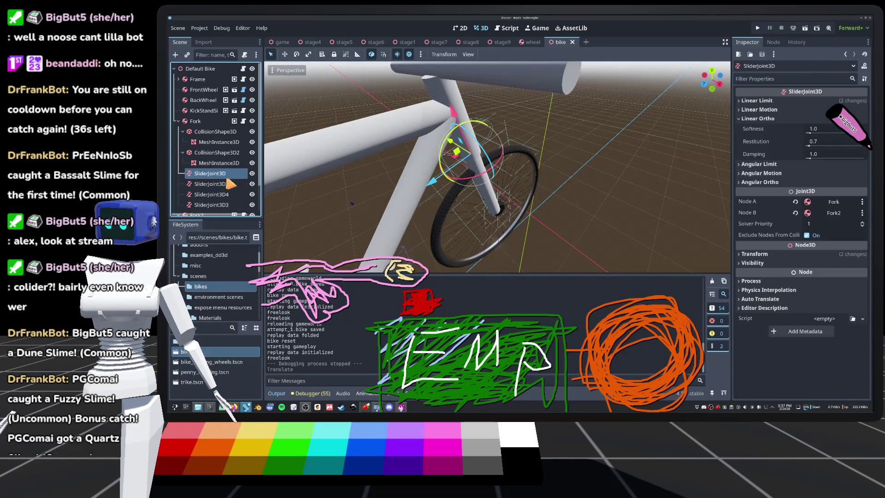
pyautogui.scroll(-1, 230, 175)
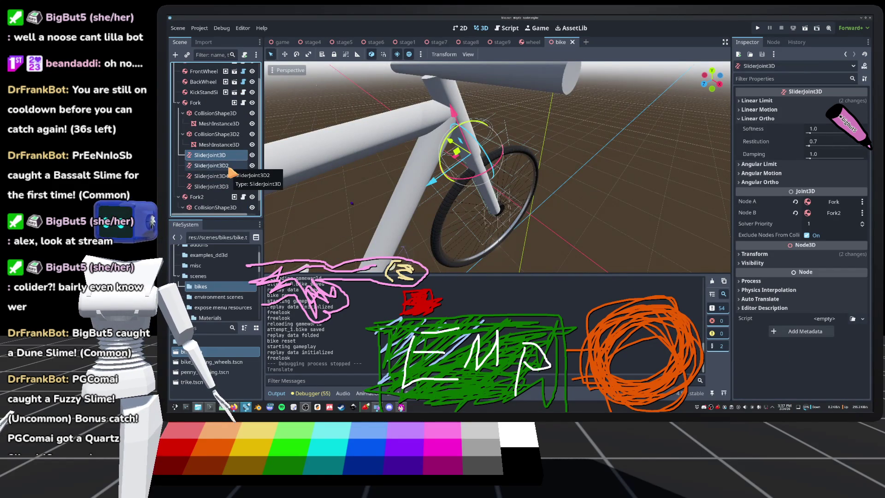
pyautogui.click(229, 169)
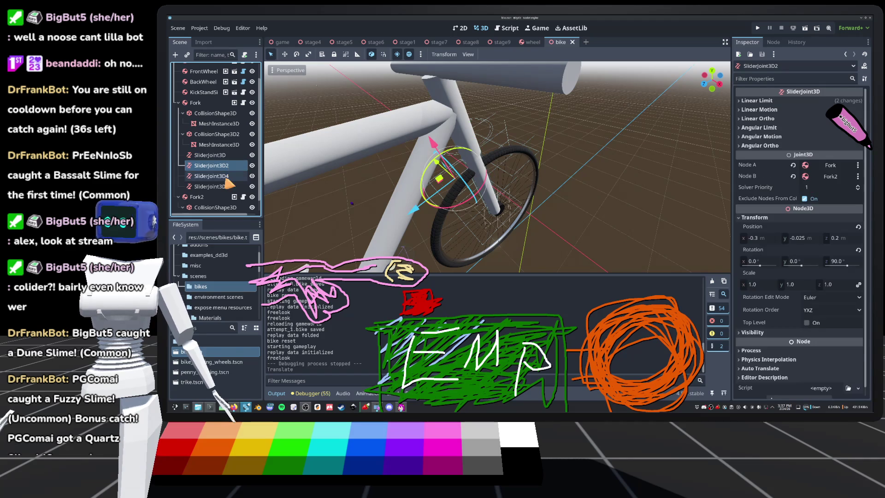
pyautogui.click(227, 180)
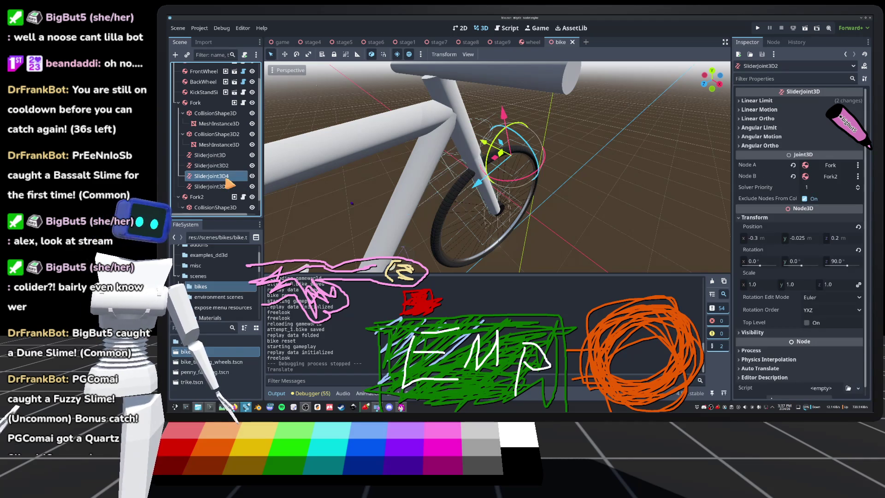
pyautogui.keyDown('shift'); pyautogui.click(226, 186); pyautogui.keyUp('shift')
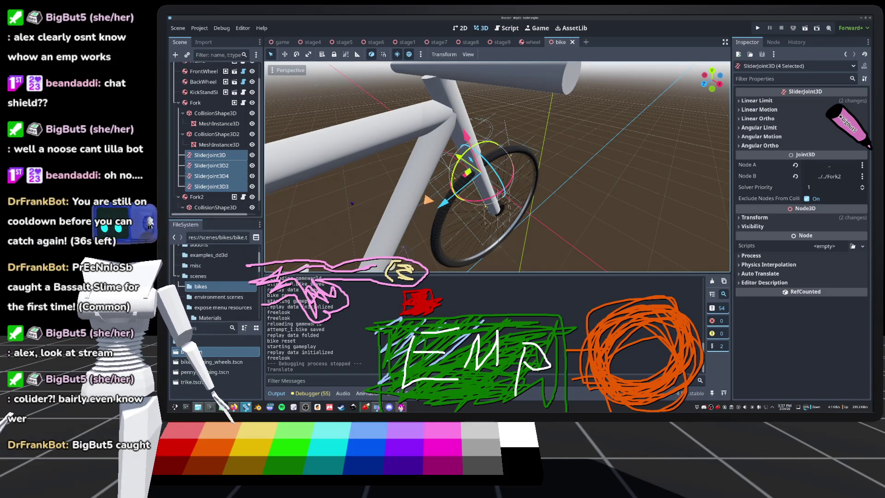
# Set Linear Limit upper distance 0.1 m and lower -0.1 m, then save
pyautogui.click(765, 100)
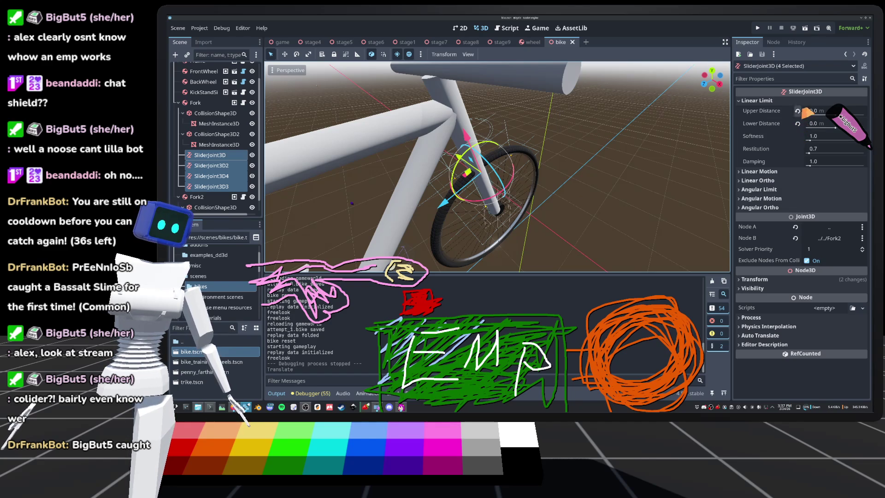
pyautogui.click(815, 111)
pyautogui.write('0.1')
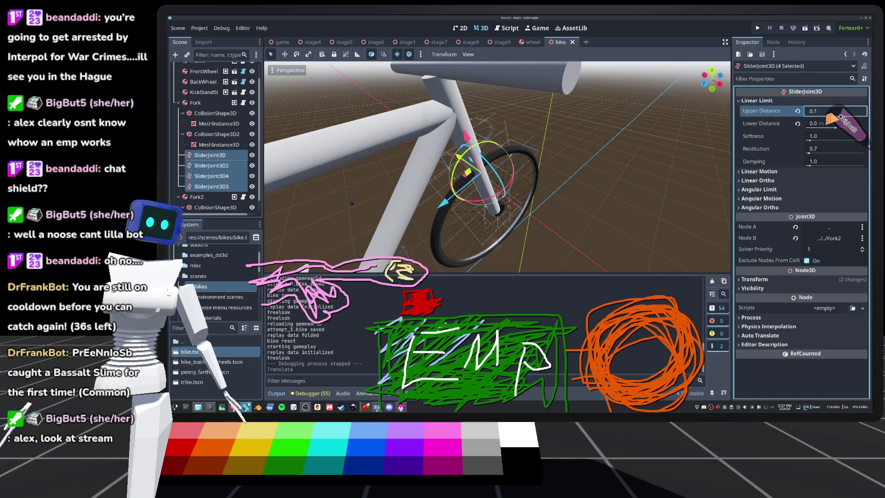
pyautogui.press('Tab')
pyautogui.press('Return')
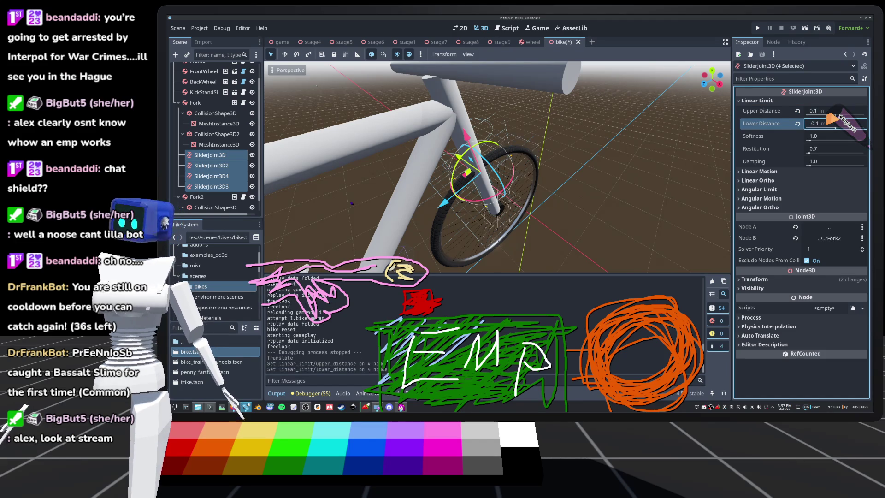
pyautogui.hotkey('ctrl', 's')
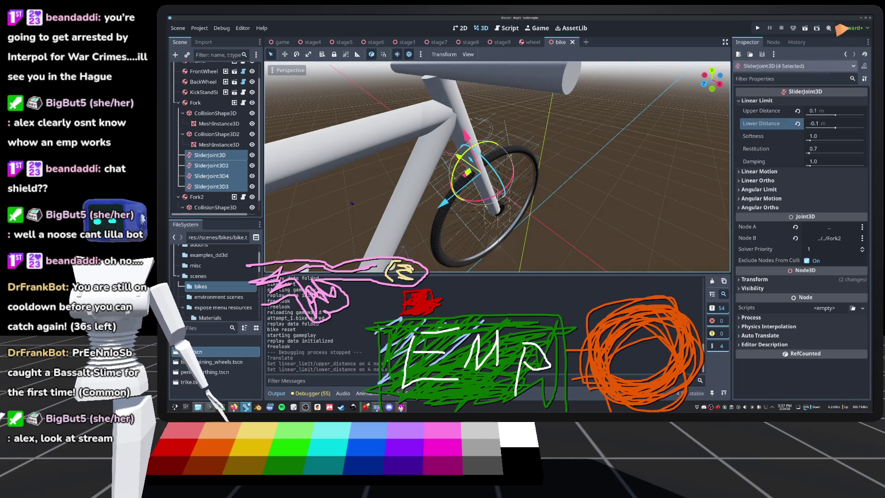
pyautogui.click(757, 28)
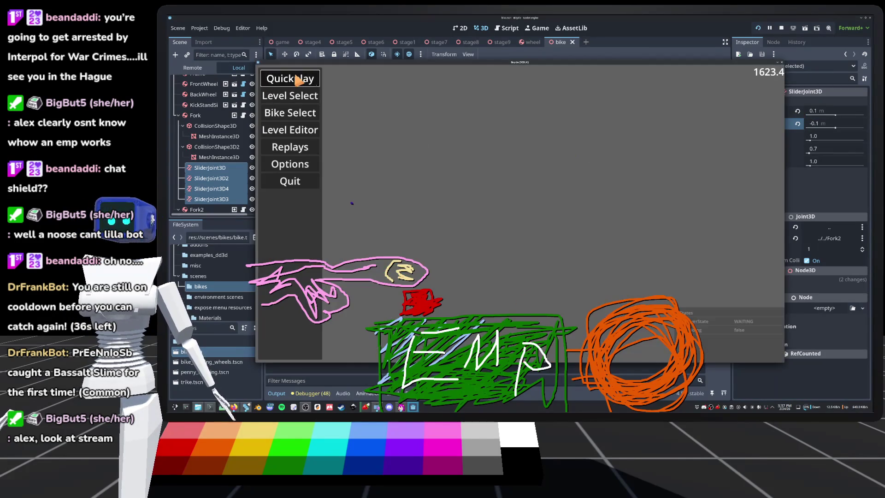
pyautogui.click(298, 79)
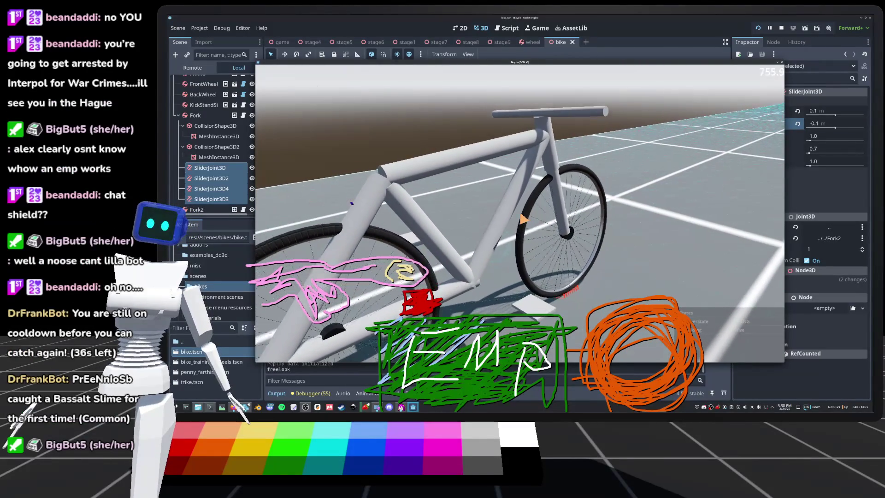
pyautogui.press('F8')
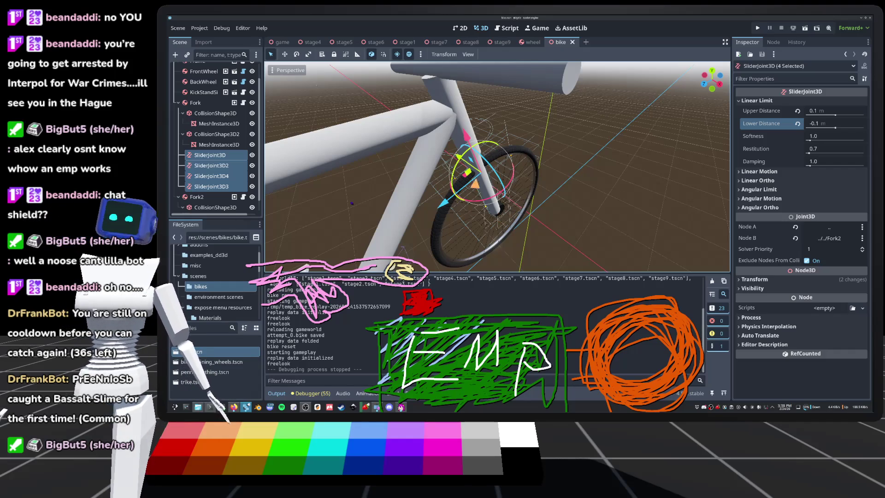
pyautogui.scroll(-4, 497, 166)
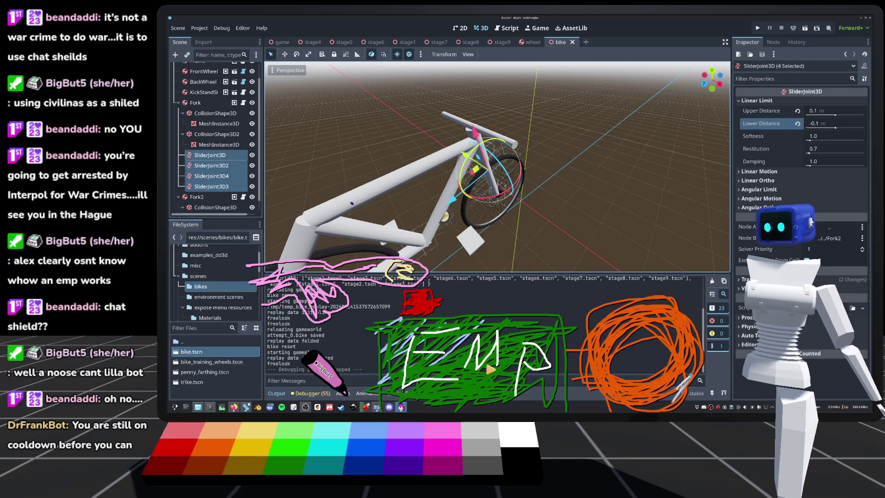
pyautogui.click(807, 218)
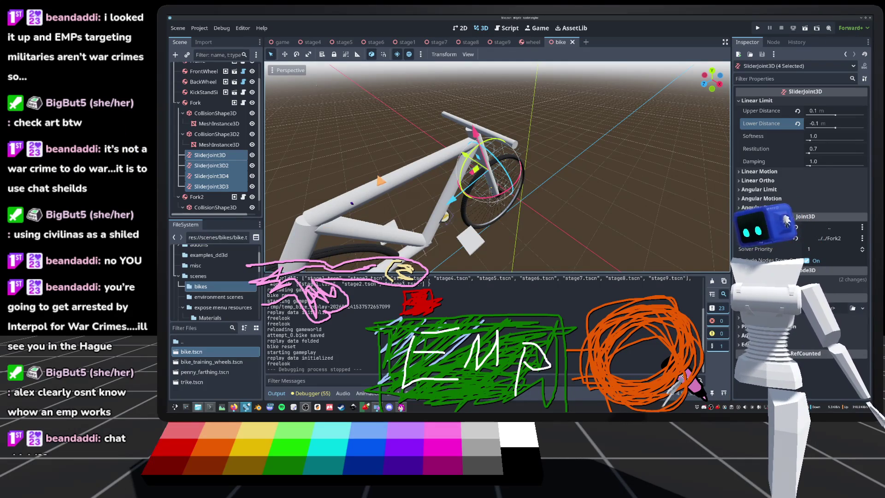
pyautogui.click(380, 181)
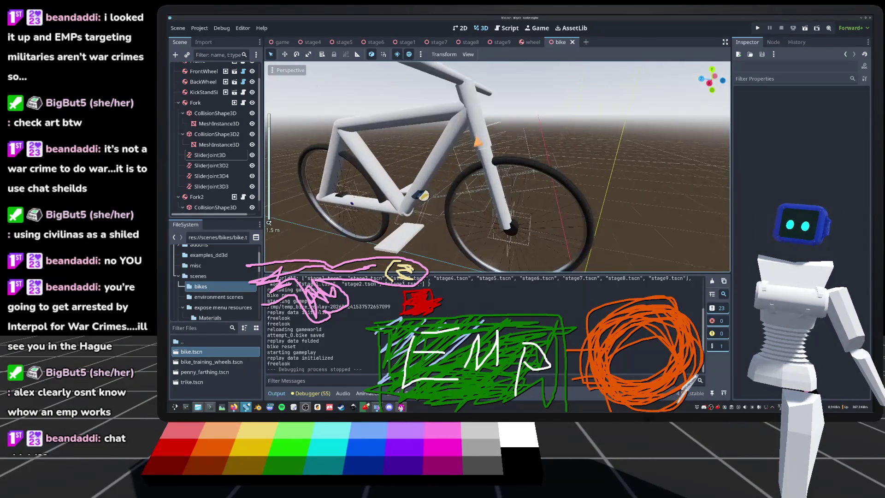
# Set all four slider joints' upper and lower linear distance to 0 m, save, and open the add-node list
pyautogui.click(210, 157)
pyautogui.keyDown('shift'); pyautogui.click(211, 186); pyautogui.keyUp('shift')
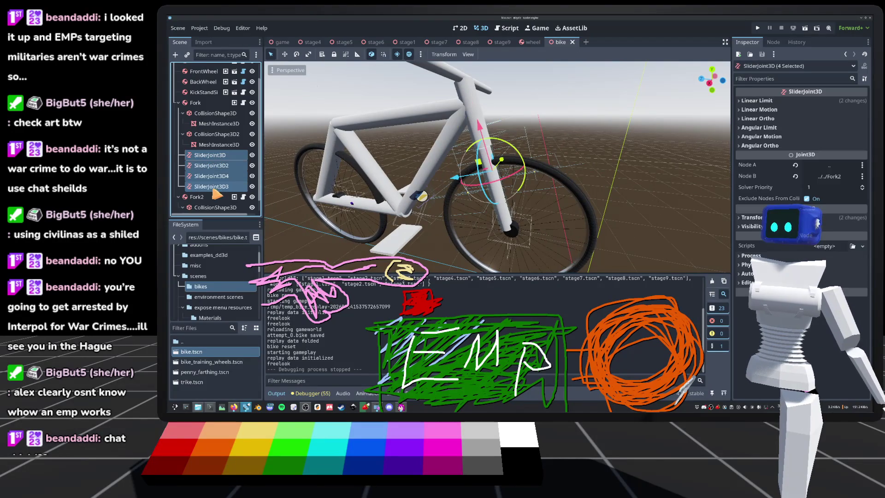
pyautogui.click(802, 103)
pyautogui.click(798, 111)
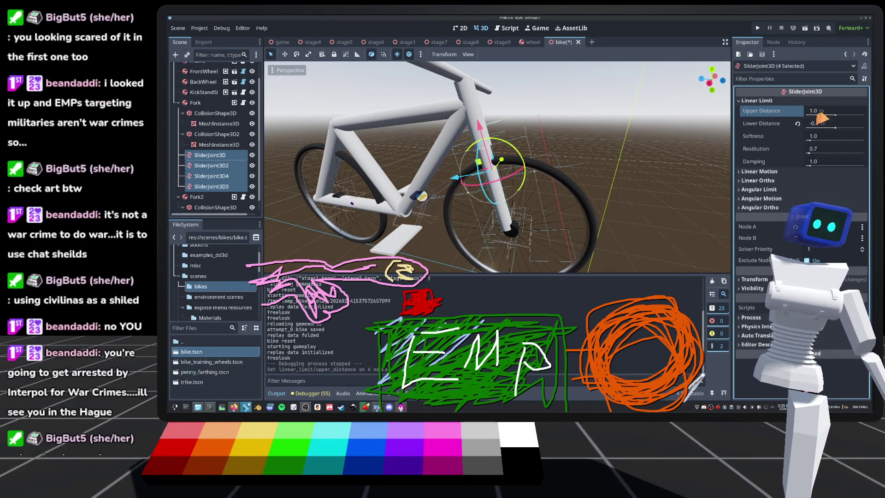
pyautogui.write('0')
pyautogui.press('Tab')
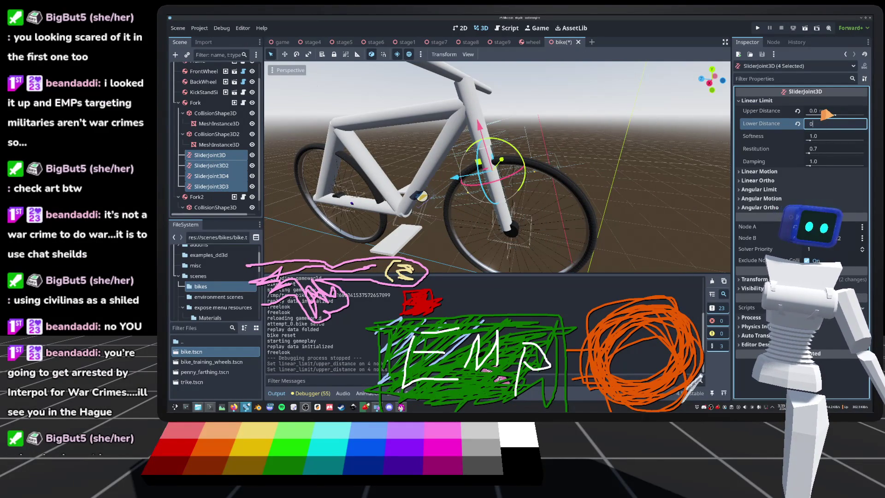
pyautogui.press('Return')
pyautogui.hotkey('ctrl', 's')
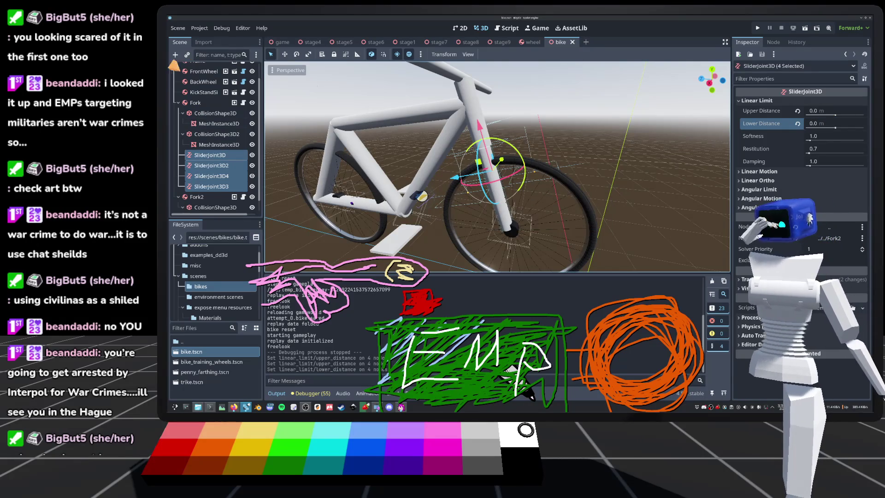
pyautogui.click(175, 55)
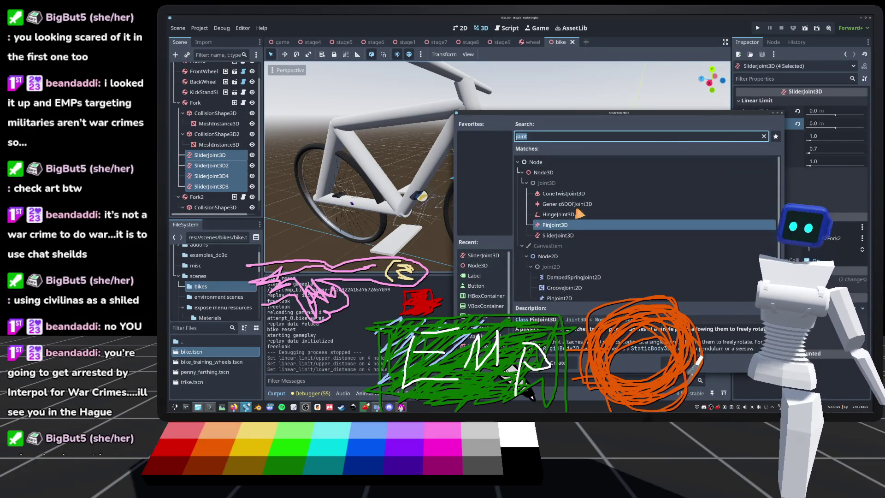
# Add a Generic6DOFJoint3D node to the bike scene
pyautogui.scroll(-1, 563, 203)
pyautogui.click(582, 275)
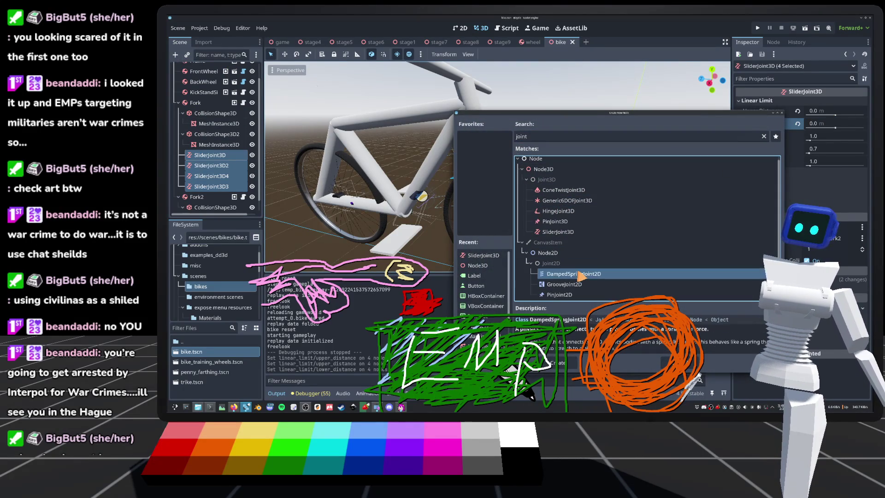
pyautogui.click(570, 201)
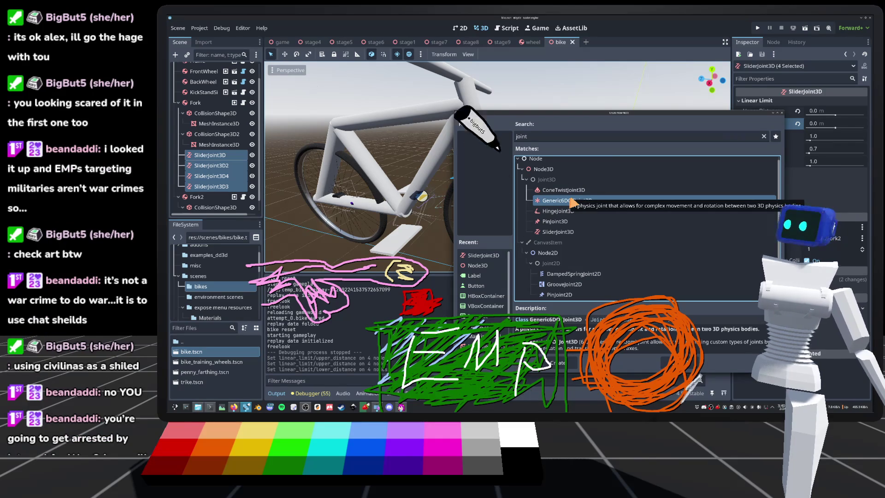
pyautogui.doubleClick(572, 201)
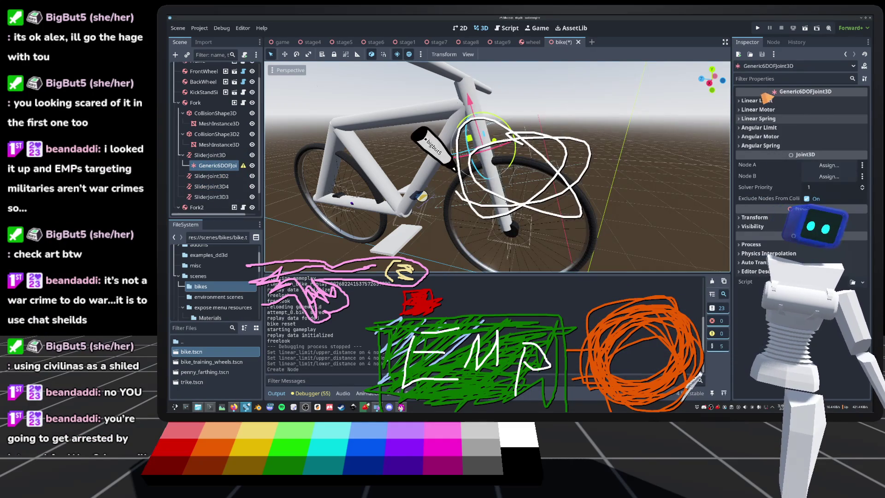
# Toggle the Enabled setting under the joint's Linear Spring X options
pyautogui.click(765, 119)
pyautogui.click(760, 128)
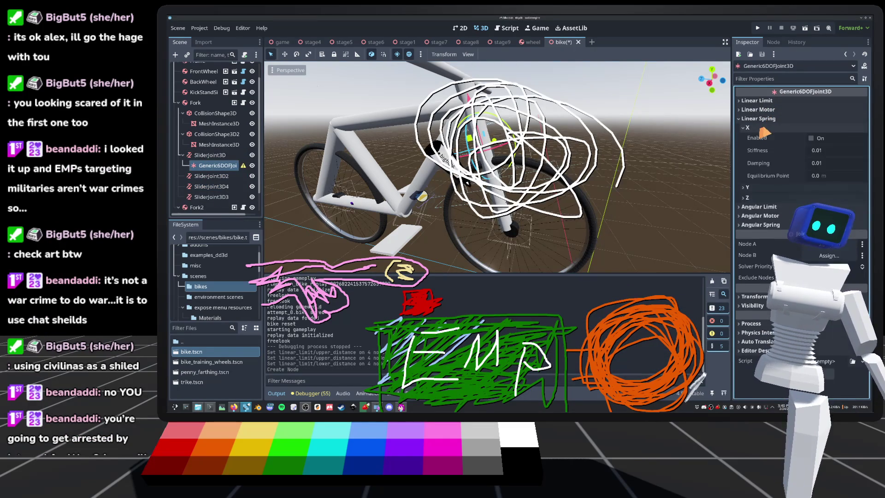
pyautogui.click(813, 138)
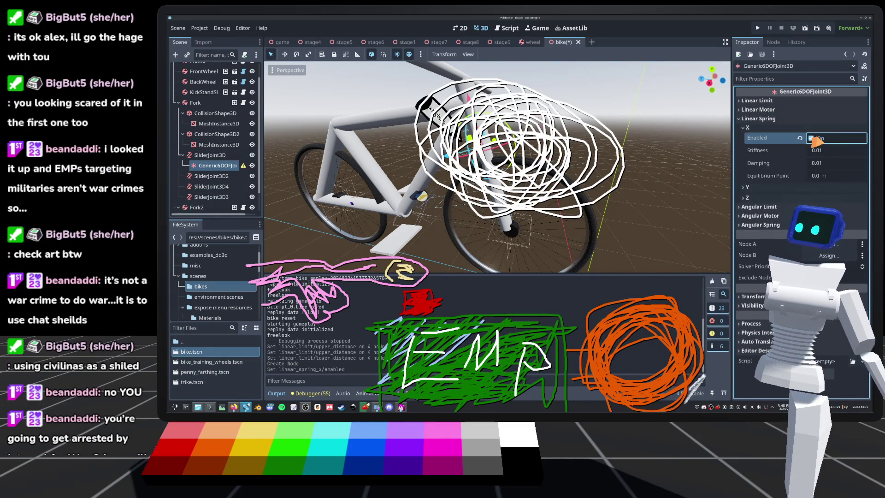
pyautogui.click(814, 138)
pyautogui.click(791, 128)
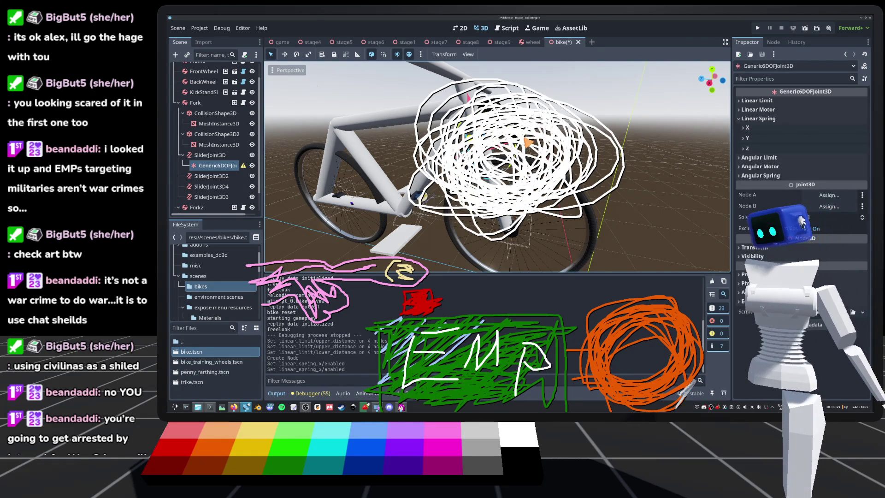
# Orbit to a higher view, save, and select the Generic6DOFJoint3D in the tree
pyautogui.moveTo(507, 161); pyautogui.dragTo(460, 161)
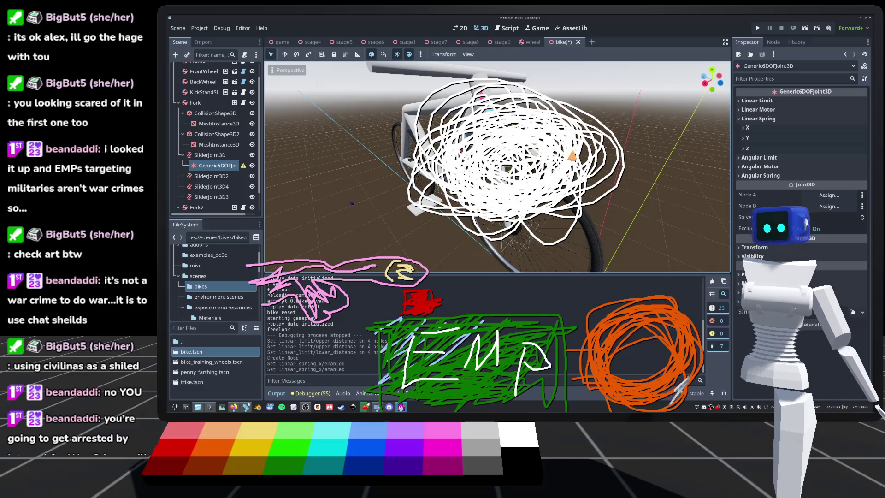
pyautogui.moveTo(507, 161)
pyautogui.mouseDown()
pyautogui.moveTo(484, 138)
pyautogui.moveTo(488, 161)
pyautogui.moveTo(442, 147)
pyautogui.moveTo(392, 156)
pyautogui.mouseUp()
pyautogui.hotkey('ctrl', 's')
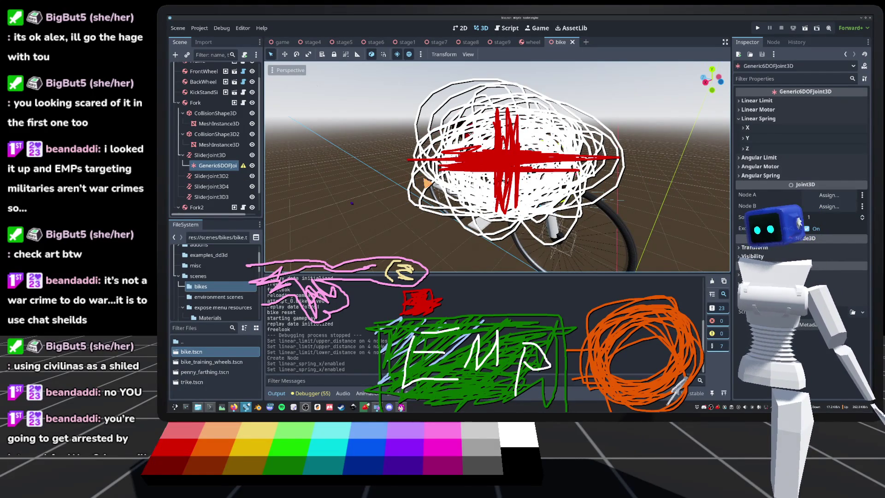
pyautogui.click(211, 171)
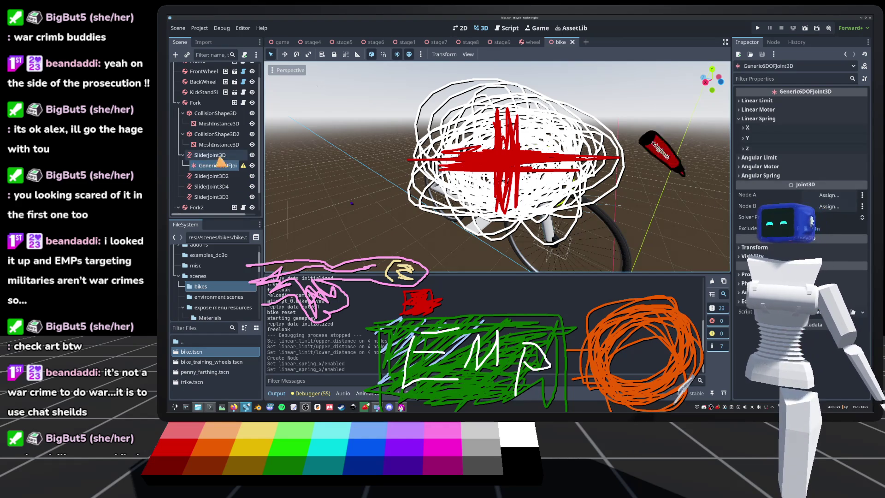
# Delete the Generic6DOFJoint3D and all four fork slider joints
pyautogui.press('Delete')
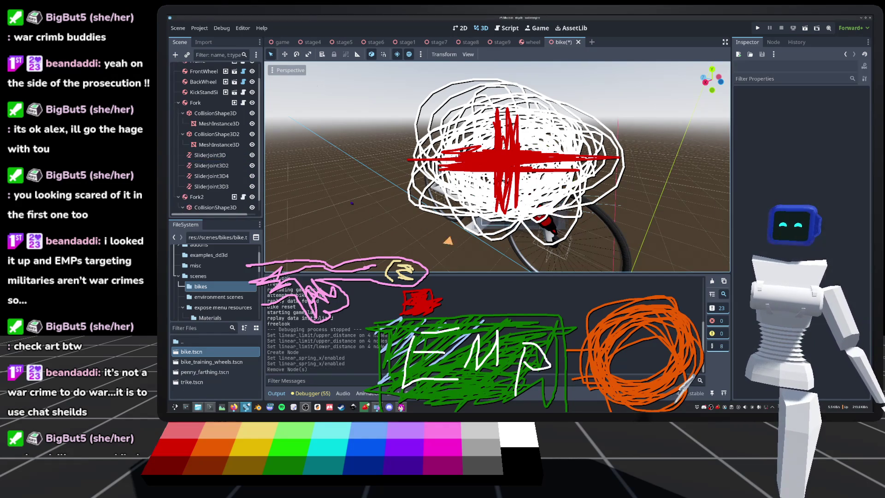
pyautogui.click(209, 155)
pyautogui.keyDown('shift'); pyautogui.click(220, 188); pyautogui.keyUp('shift')
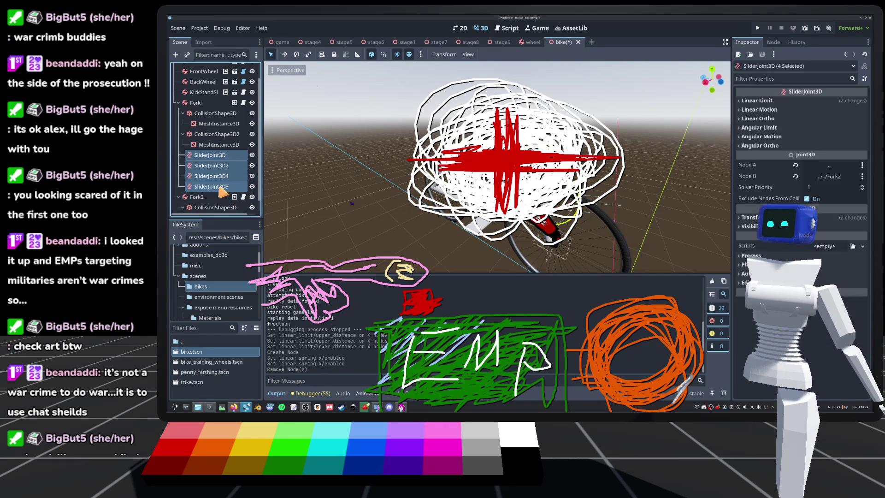
pyautogui.press('Delete')
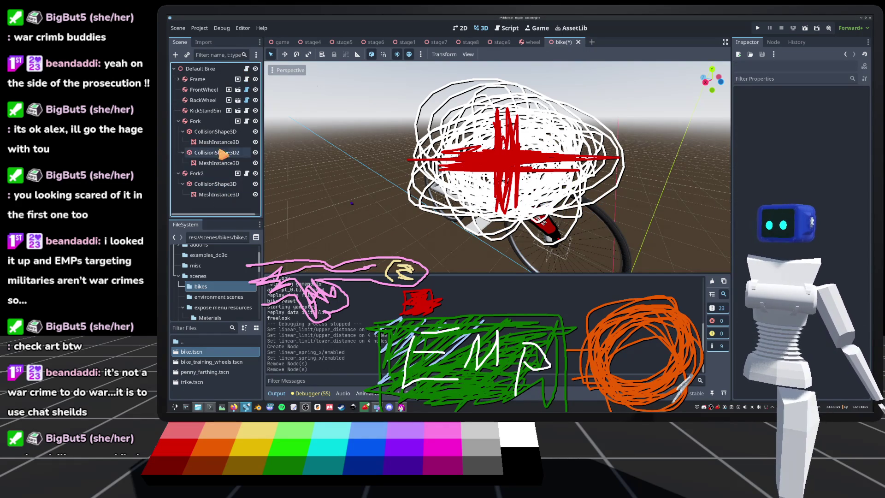
# Add a Generic6DOFJoint3D under the Fork body and frame the view on it
pyautogui.click(203, 120)
pyautogui.click(176, 55)
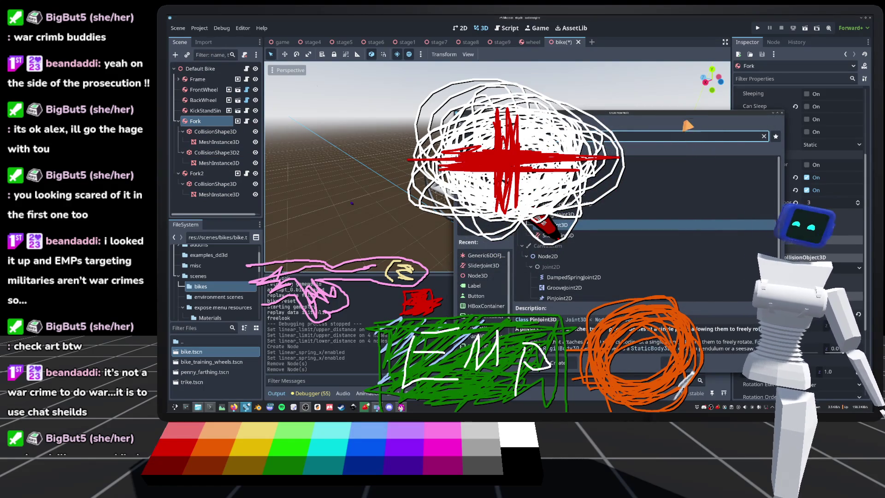
pyautogui.moveTo(687, 123)
pyautogui.mouseDown()
pyautogui.moveTo(691, 85)
pyautogui.moveTo(780, 83)
pyautogui.mouseUp()
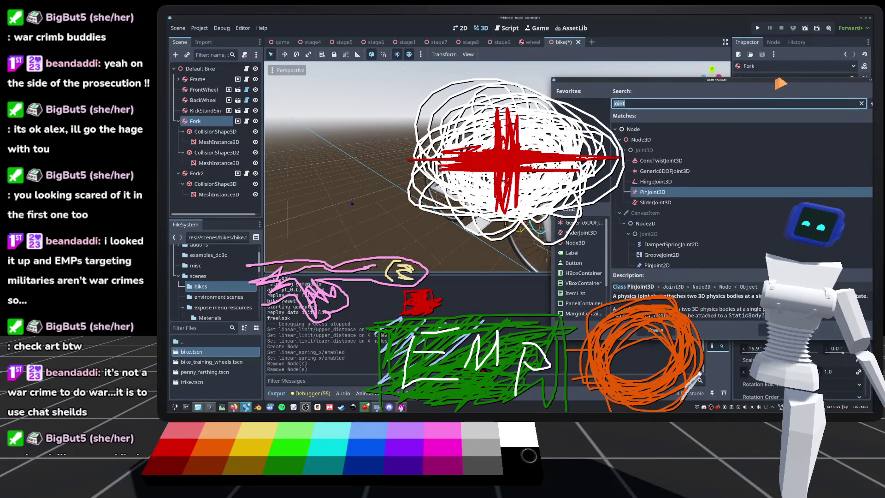
pyautogui.doubleClick(664, 171)
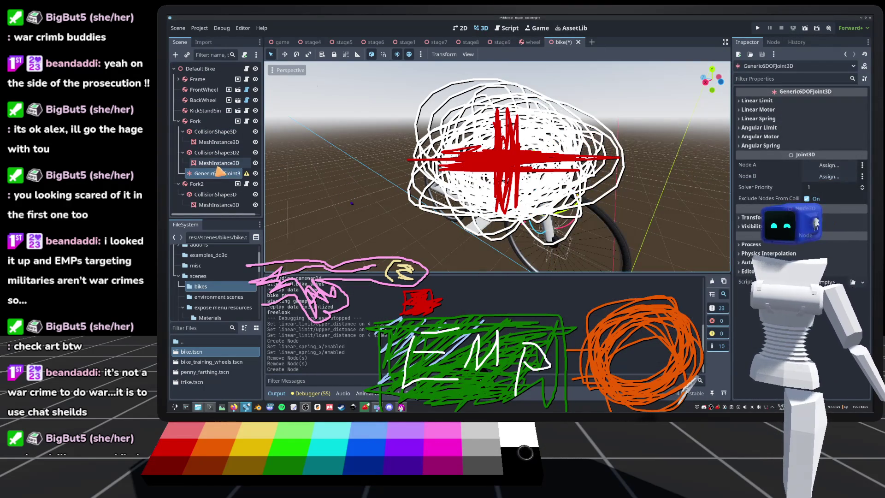
pyautogui.press('f')
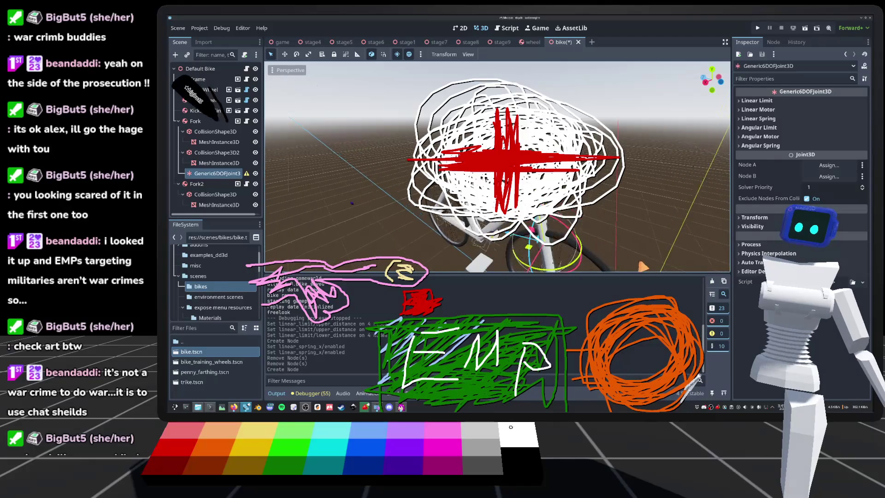
pyautogui.scroll(3, 497, 166)
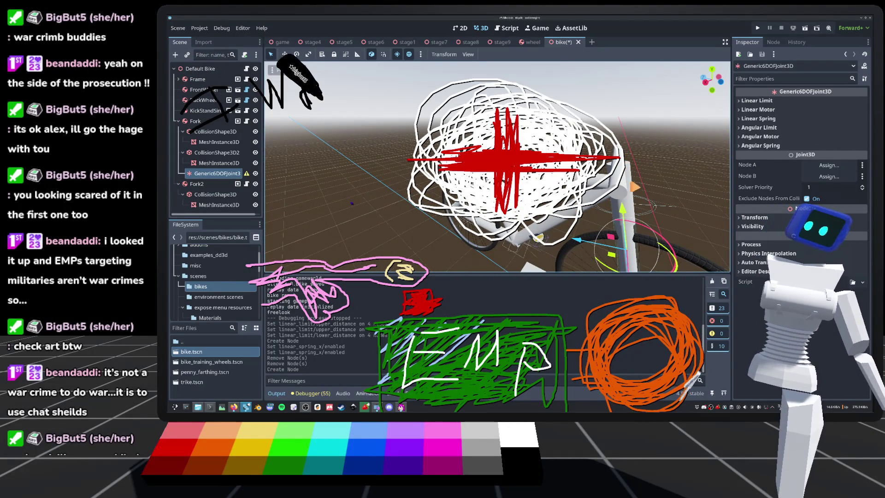
# Raise the new joint higher up the fork and save the bike scene
pyautogui.scroll(3, 498, 166)
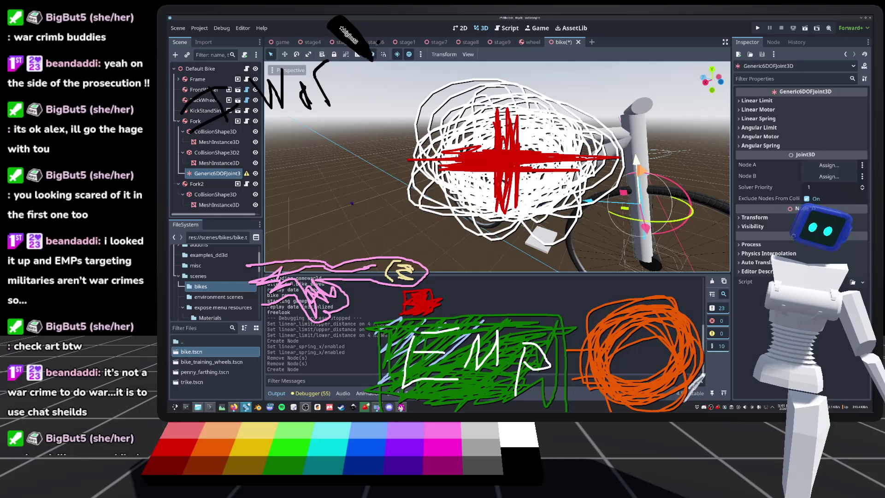
pyautogui.moveTo(636, 161); pyautogui.dragTo(634, 136)
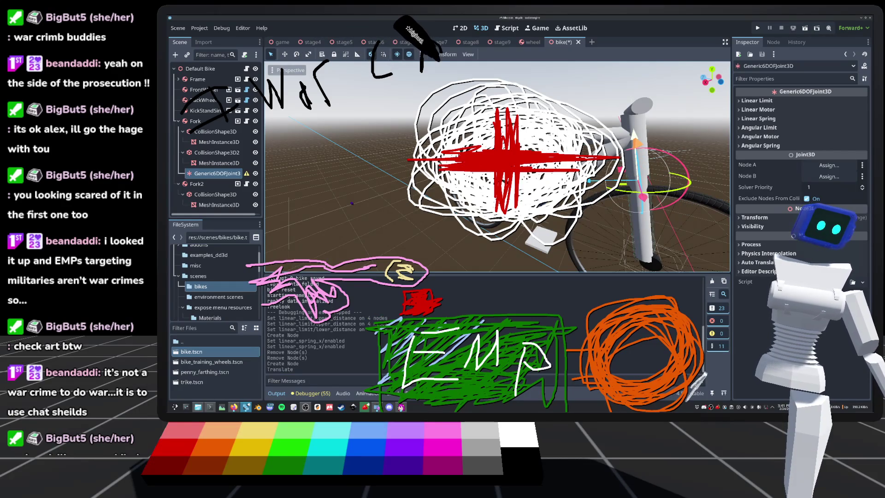
pyautogui.hotkey('ctrl', 's')
# Connect the joint with Fork as Node A and Fork2 as Node B, then save
pyautogui.click(829, 165)
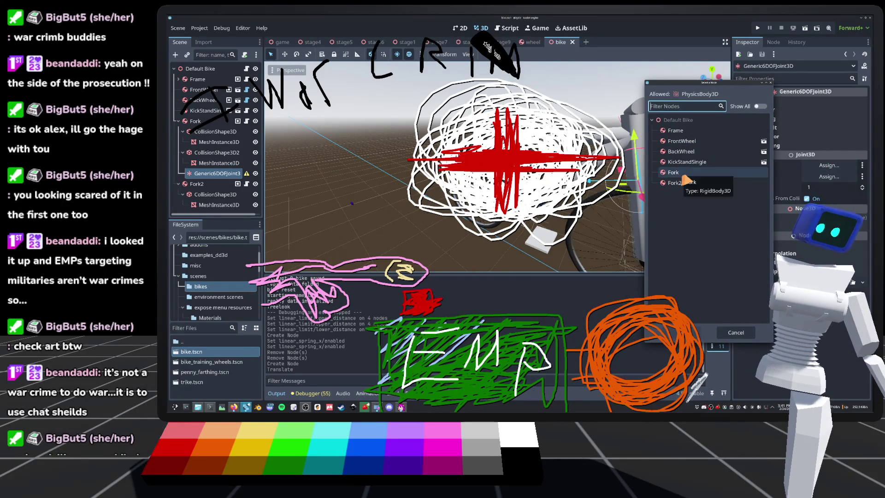
pyautogui.doubleClick(684, 175)
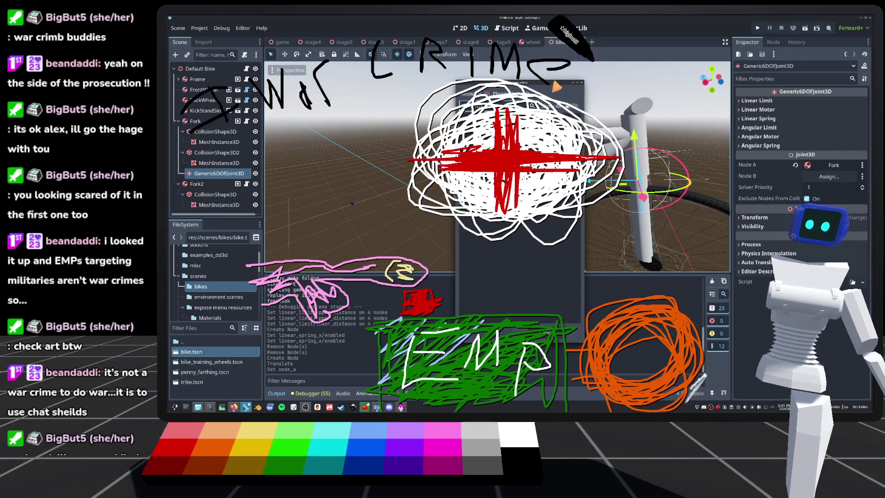
pyautogui.click(712, 196)
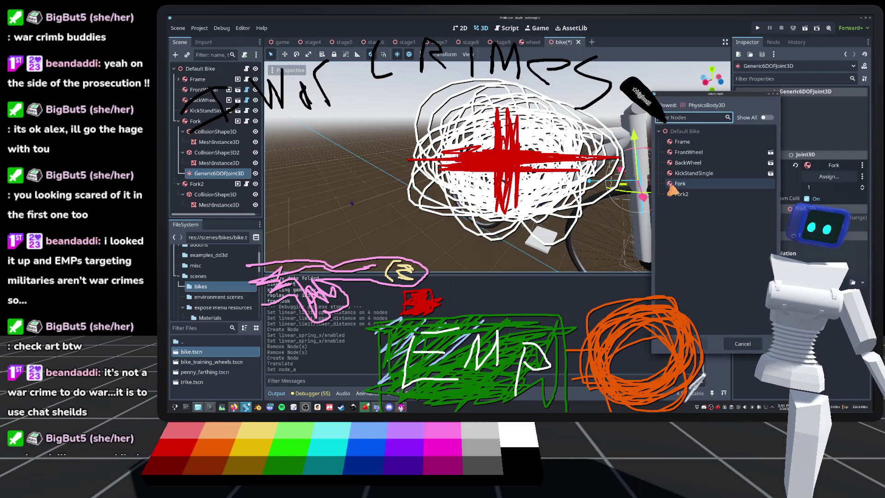
pyautogui.doubleClick(710, 199)
pyautogui.hotkey('ctrl', 's')
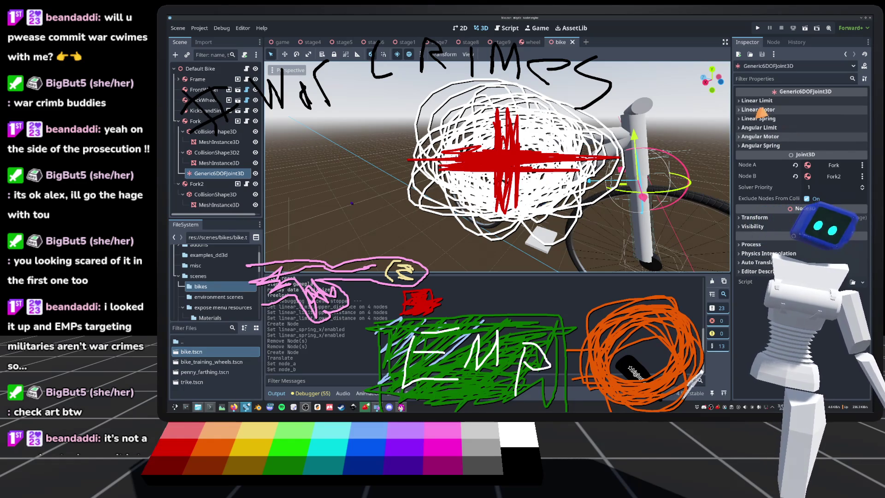
# Select the fork Generic6DOFJoint3D and expand its Linear Spring and Linear Limit sections
pyautogui.click(203, 183)
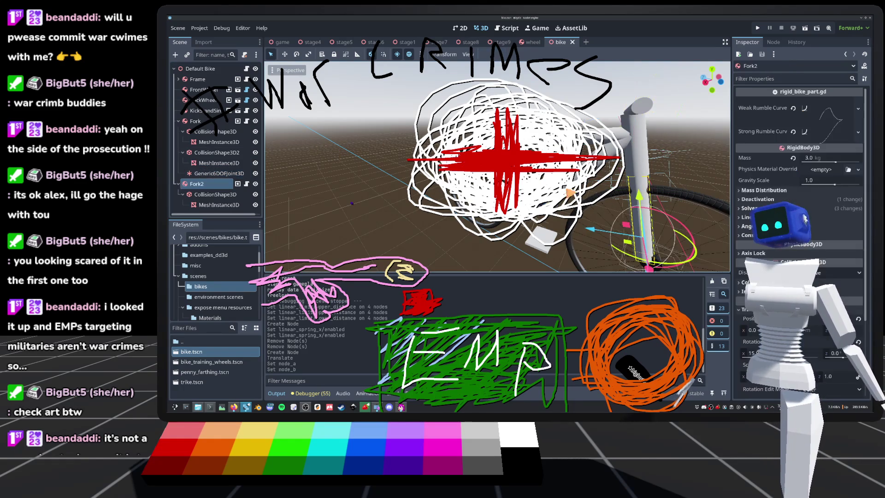
pyautogui.click(217, 173)
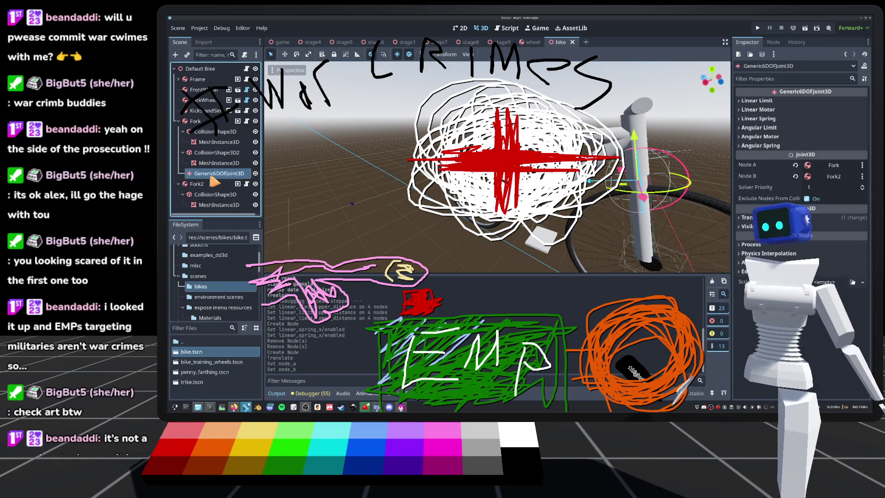
pyautogui.click(779, 118)
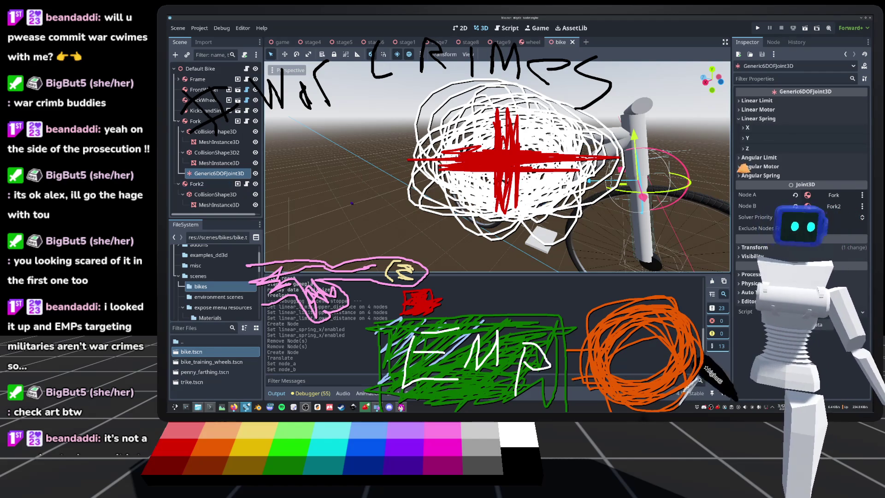
pyautogui.click(767, 101)
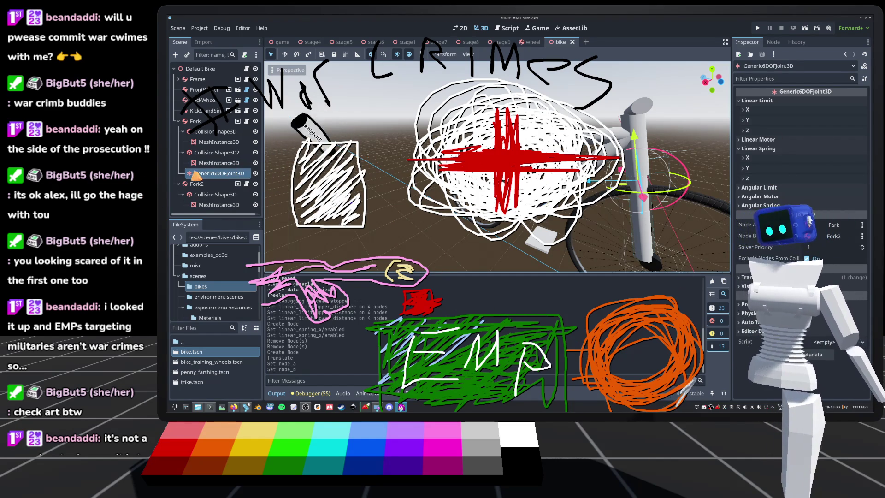
# Toggle the Y-axis linear limit off and back on, leaving it enabled, then run the project
pyautogui.click(751, 120)
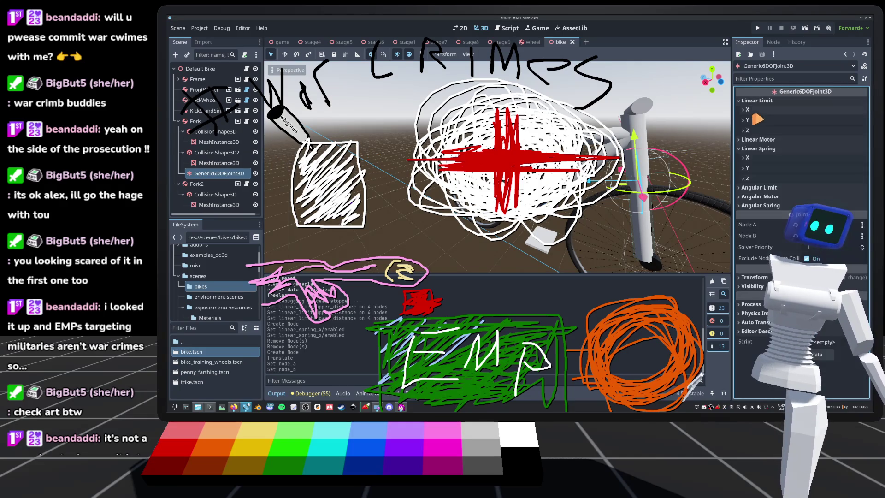
pyautogui.click(754, 120)
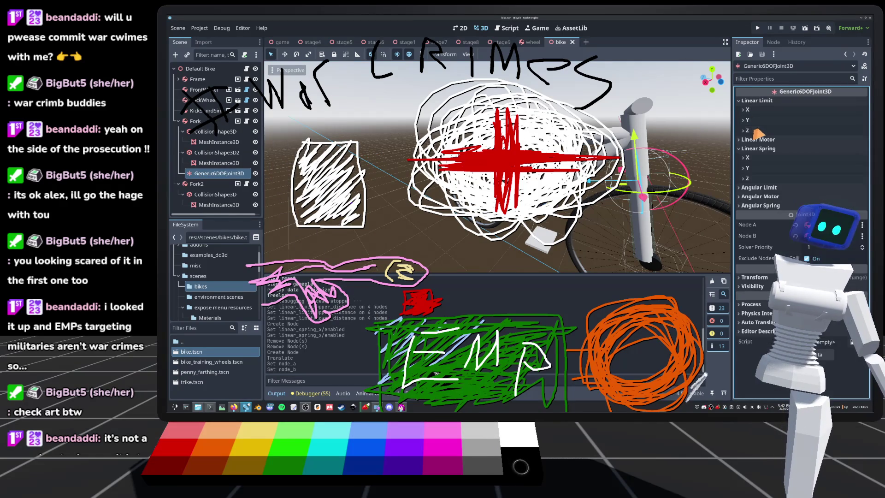
pyautogui.click(752, 120)
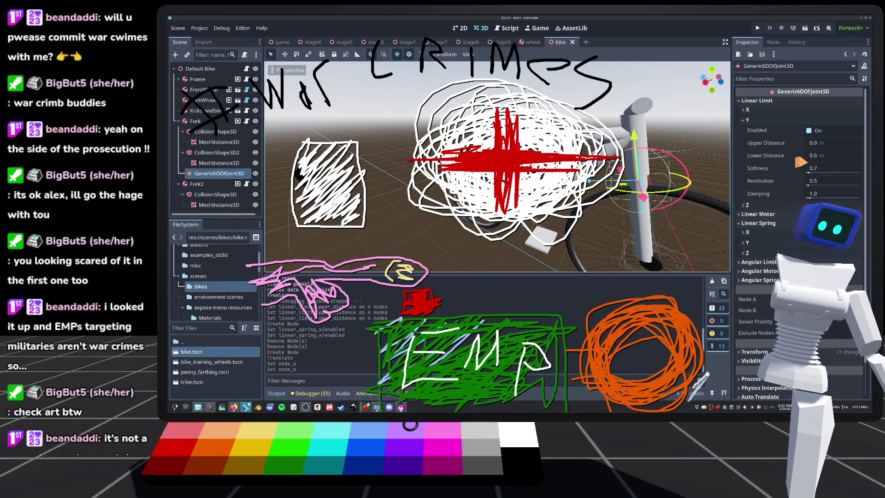
pyautogui.click(807, 130)
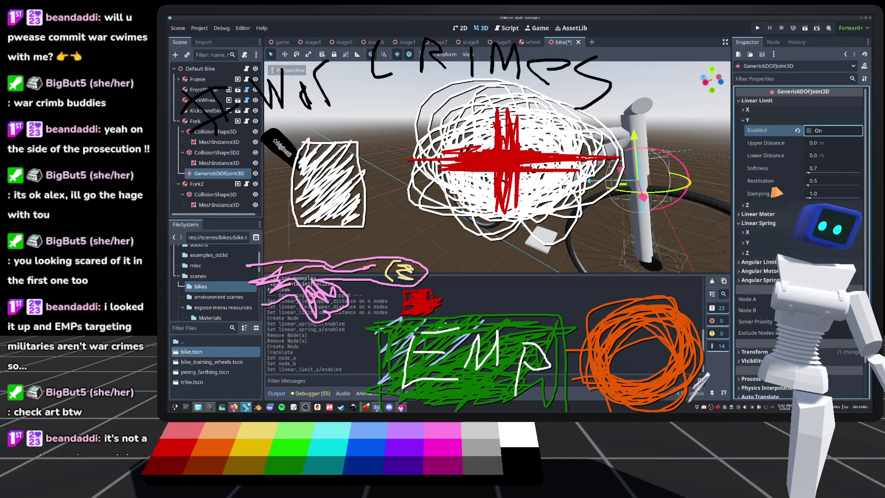
pyautogui.click(809, 130)
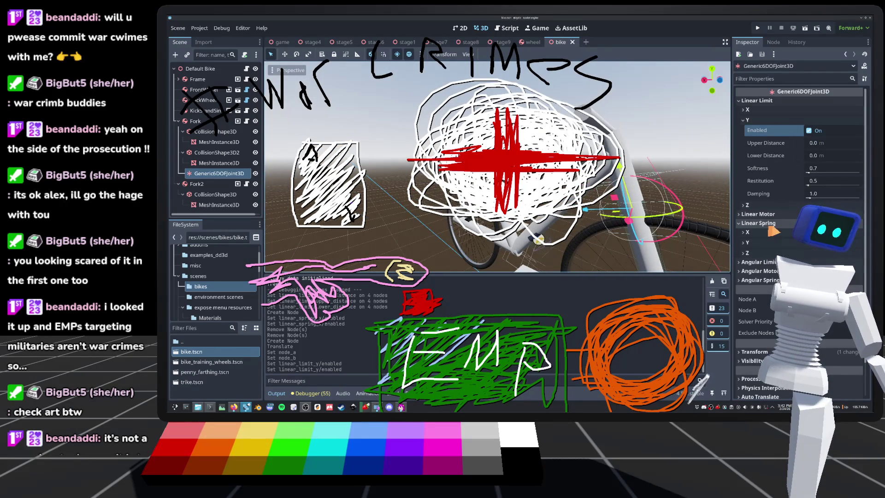
pyautogui.click(766, 224)
pyautogui.click(767, 25)
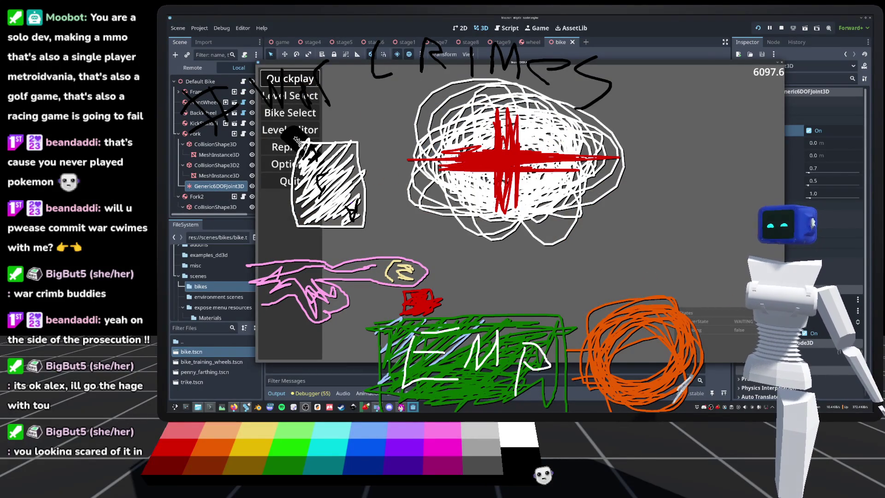
# Ride a Quickplay level, pause after the crash, view the world2 level select, then stop the game
pyautogui.press('Return')
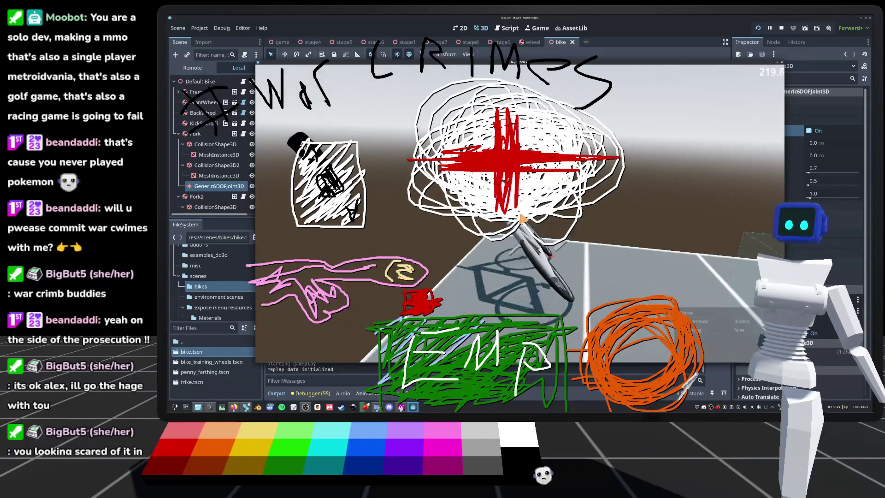
pyautogui.press('Escape')
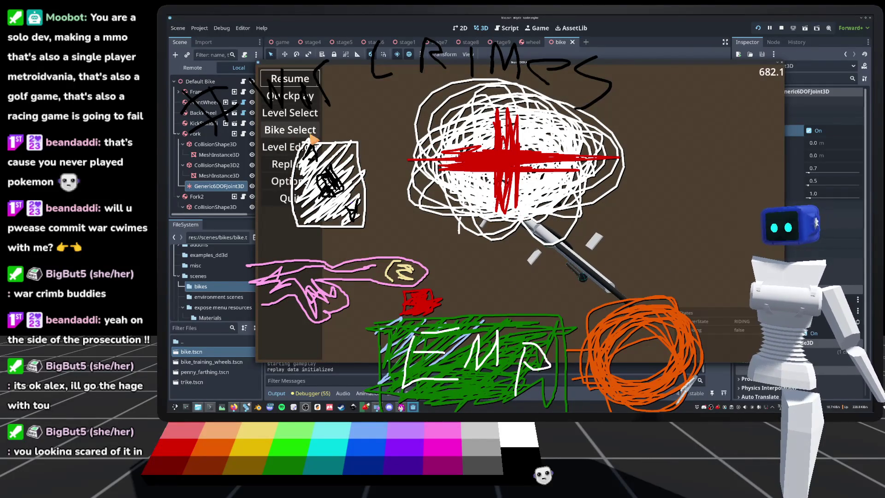
pyautogui.click(291, 116)
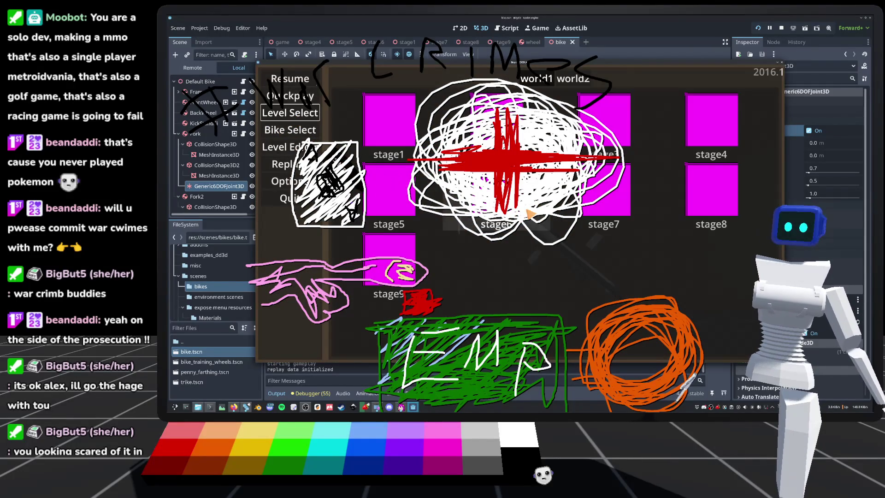
pyautogui.click(582, 81)
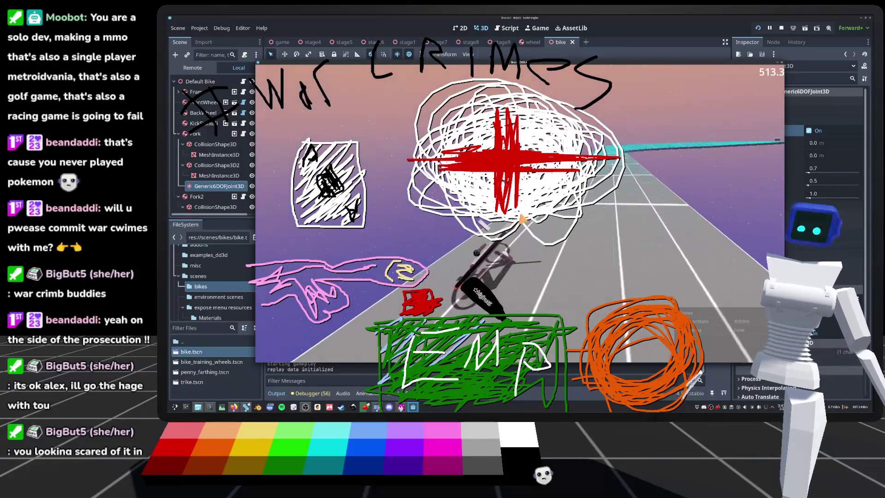
pyautogui.press('F8')
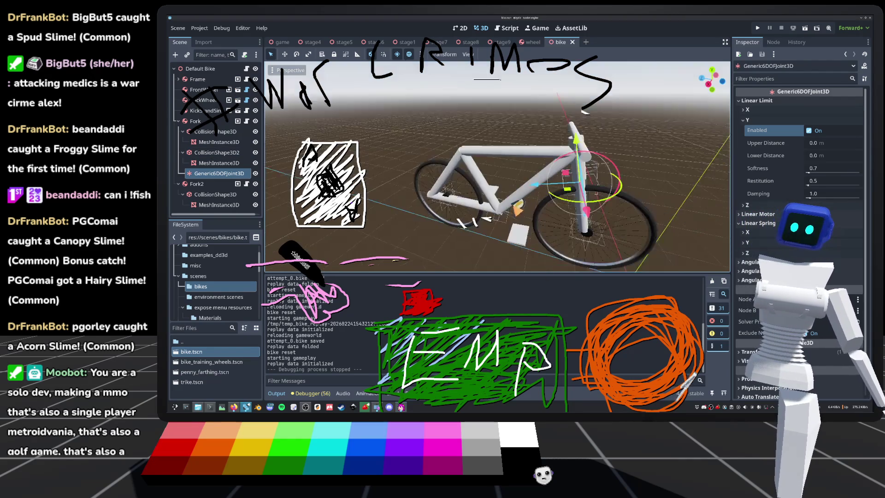
# Reposition the original fork joint slightly in the viewport
pyautogui.scroll(3, 497, 166)
pyautogui.scroll(5, 497, 166)
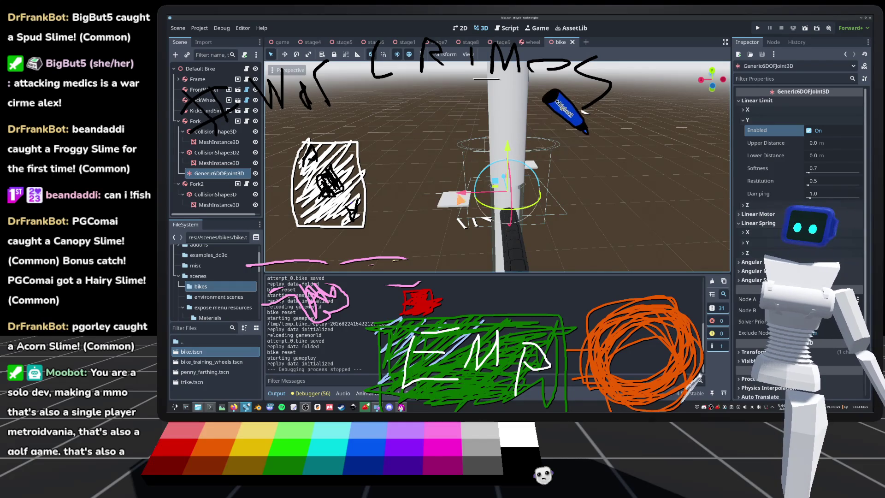
pyautogui.moveTo(593, 138)
pyautogui.mouseDown()
pyautogui.moveTo(602, 214)
pyautogui.moveTo(639, 225)
pyautogui.moveTo(690, 201)
pyautogui.moveTo(685, 135)
pyautogui.moveTo(613, 132)
pyautogui.moveTo(597, 150)
pyautogui.moveTo(632, 135)
pyautogui.mouseUp()
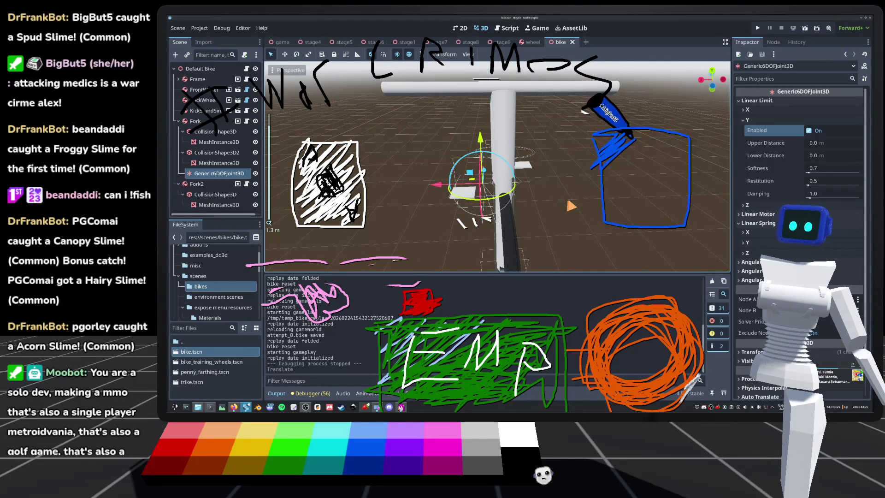
pyautogui.moveTo(599, 180)
pyautogui.mouseDown()
pyautogui.moveTo(592, 168)
pyautogui.moveTo(632, 153)
pyautogui.moveTo(600, 202)
pyautogui.mouseUp()
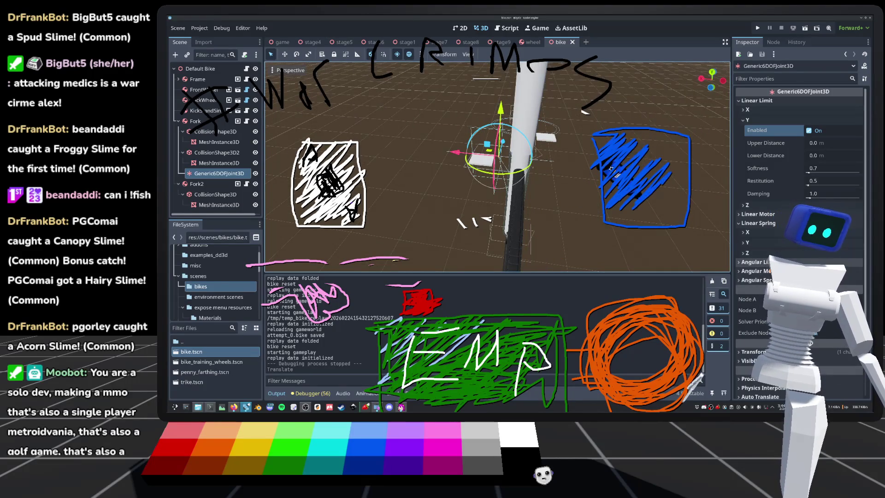
# Duplicate the fork joint, move the copy to the right, and deselect it
pyautogui.hotkey('ctrl', 'd')
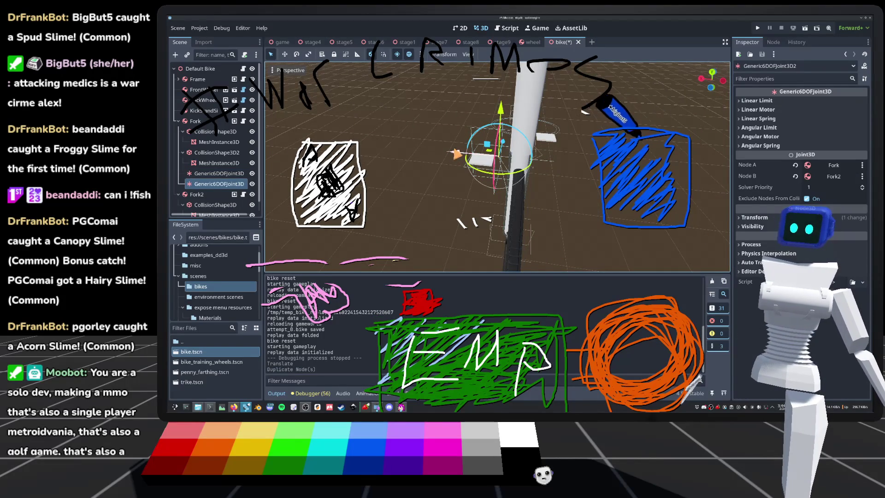
pyautogui.moveTo(498, 149); pyautogui.dragTo(559, 149)
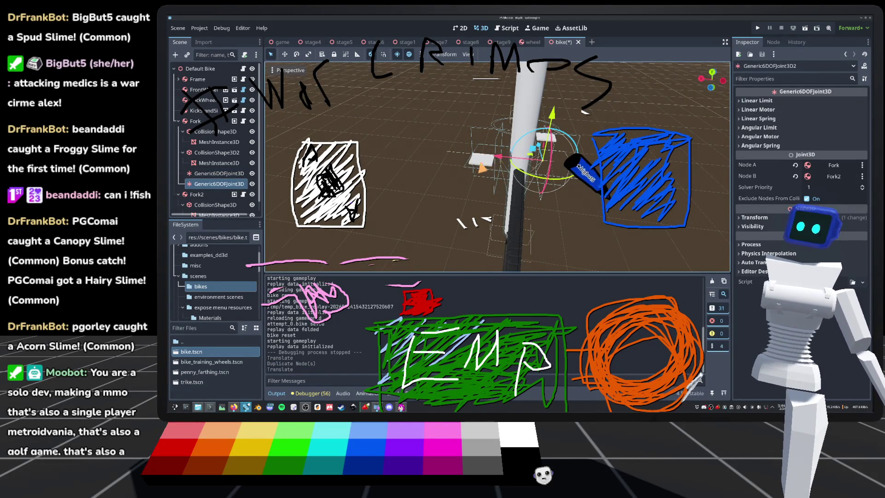
pyautogui.scroll(-3, 498, 166)
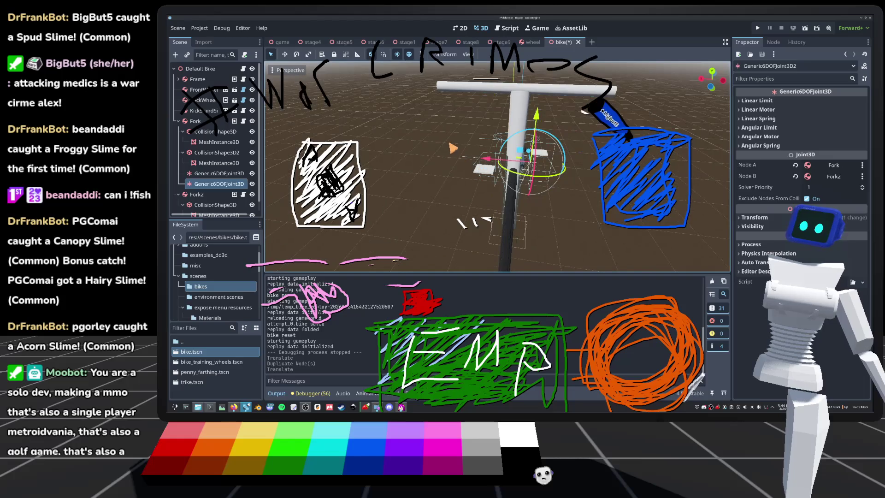
pyautogui.click(617, 103)
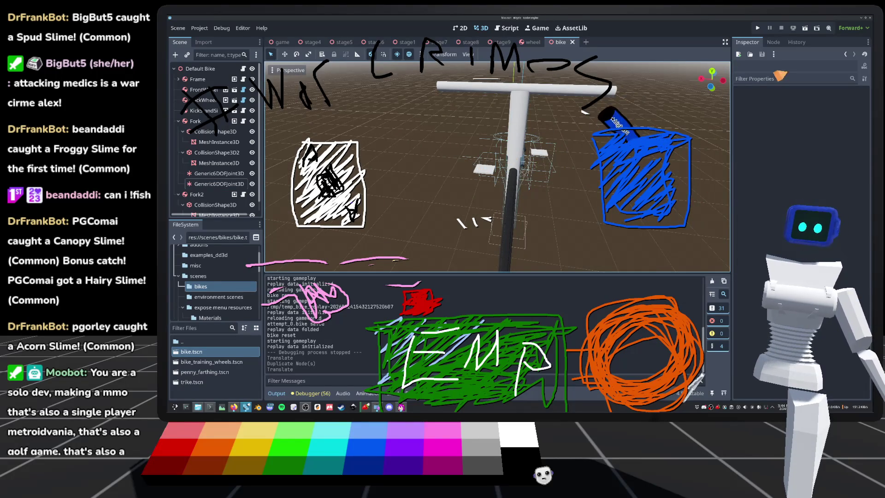
# Launch the game and ride a Quickplay level, restarting it a couple of times
pyautogui.click(758, 29)
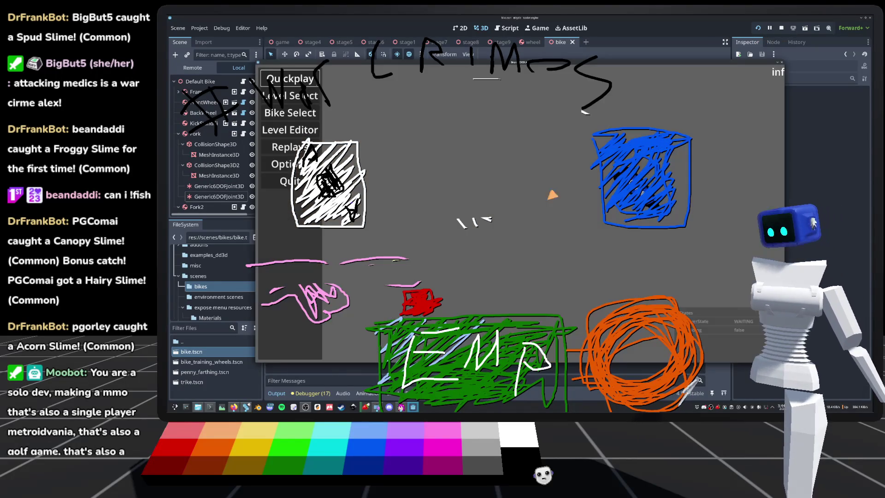
pyautogui.click(297, 81)
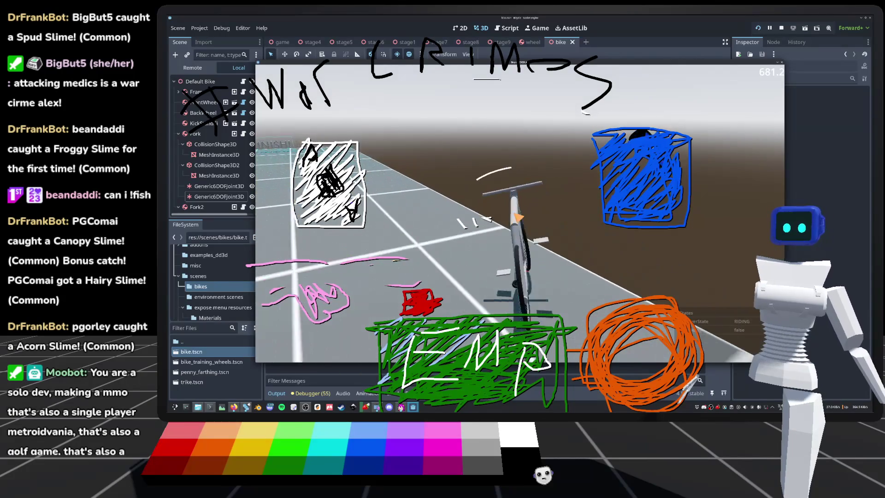
pyautogui.press('r')
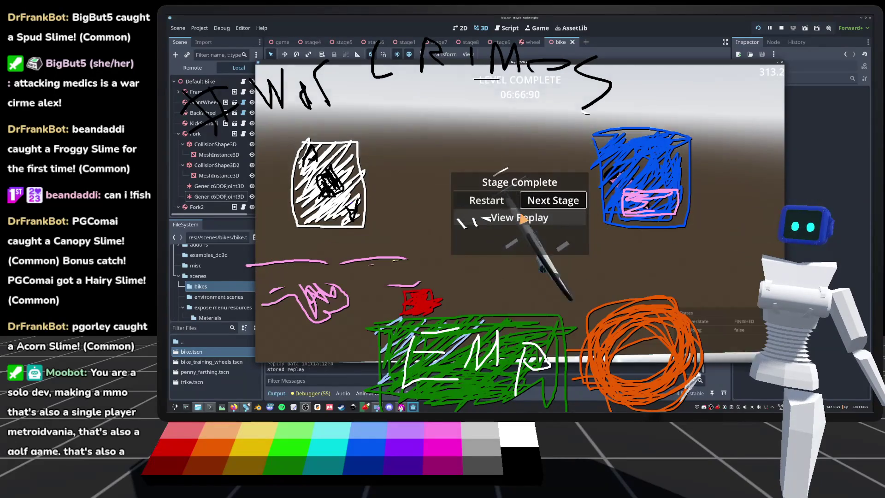
pyautogui.press('Return')
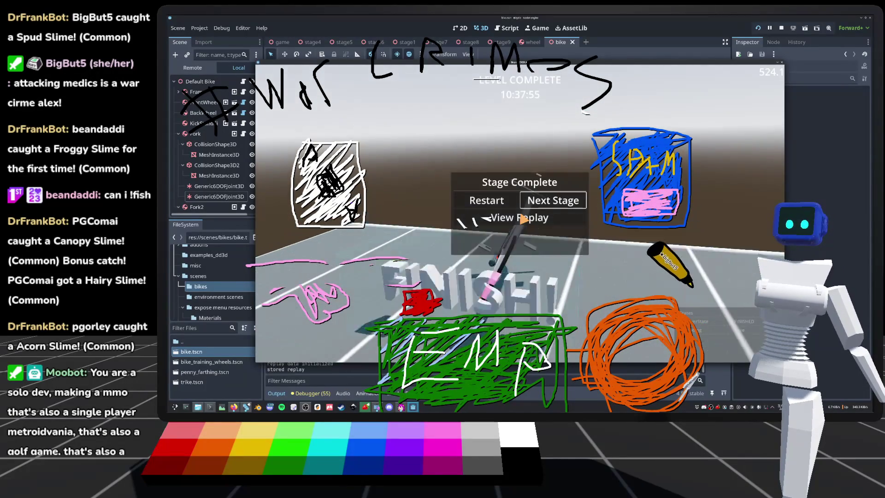
# Load stage2 from the world2 level select, ride it, then stop the game with F8
pyautogui.press('Escape')
pyautogui.press('Down')
pyautogui.press('Down')
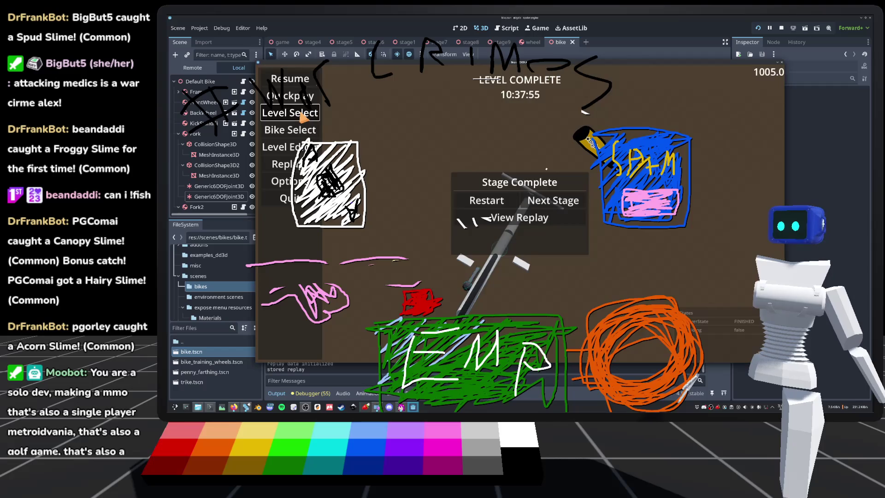
pyautogui.press('Return')
pyautogui.click(571, 81)
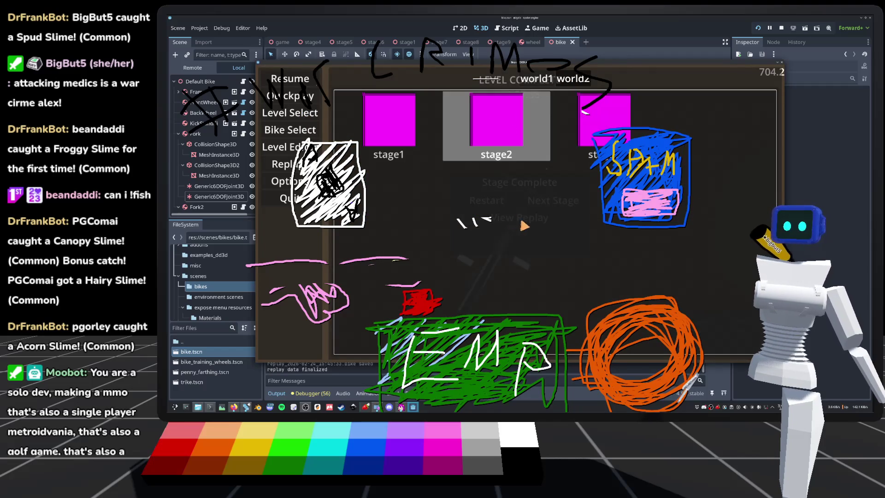
pyautogui.press('Return')
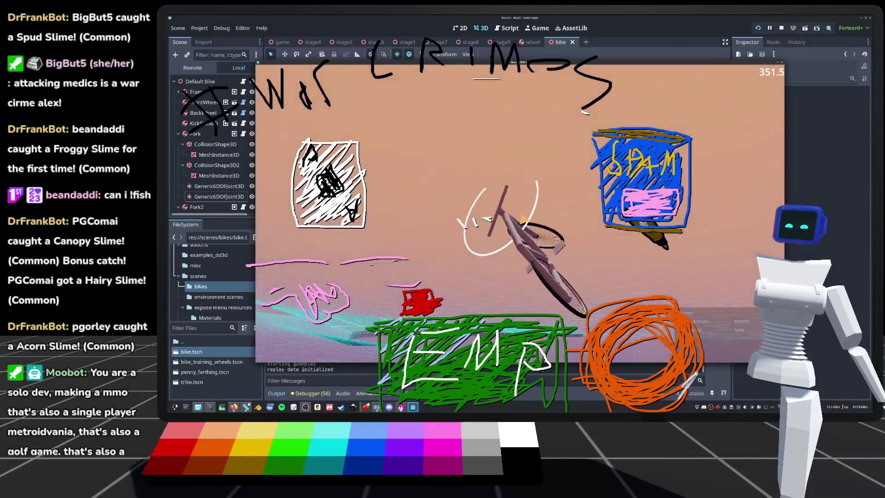
pyautogui.press('F8')
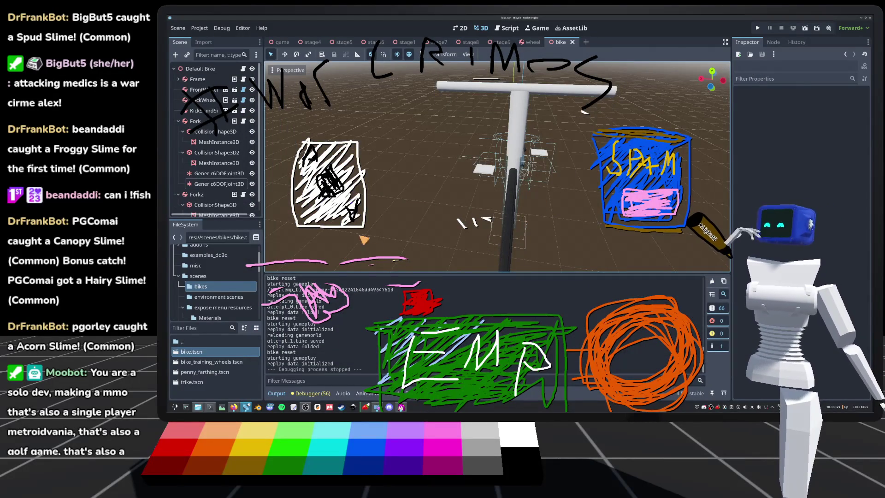
pyautogui.click(217, 174)
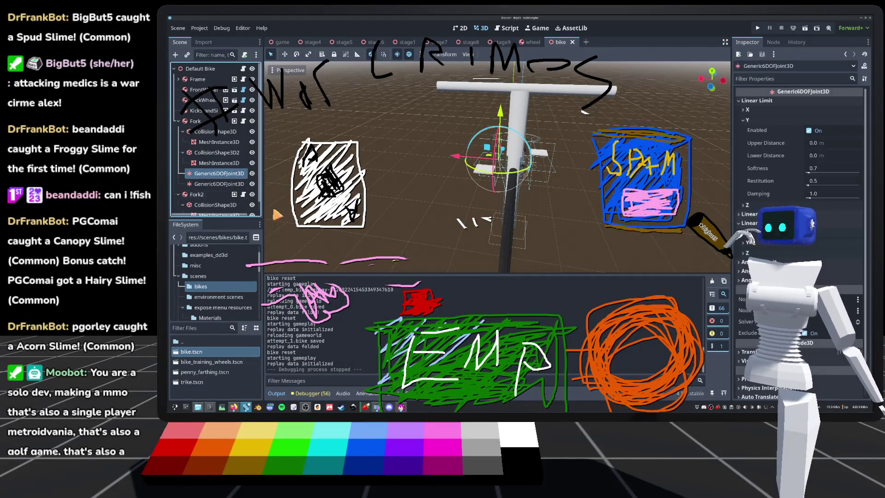
pyautogui.keyDown('shift'); pyautogui.click(209, 184); pyautogui.keyUp('shift')
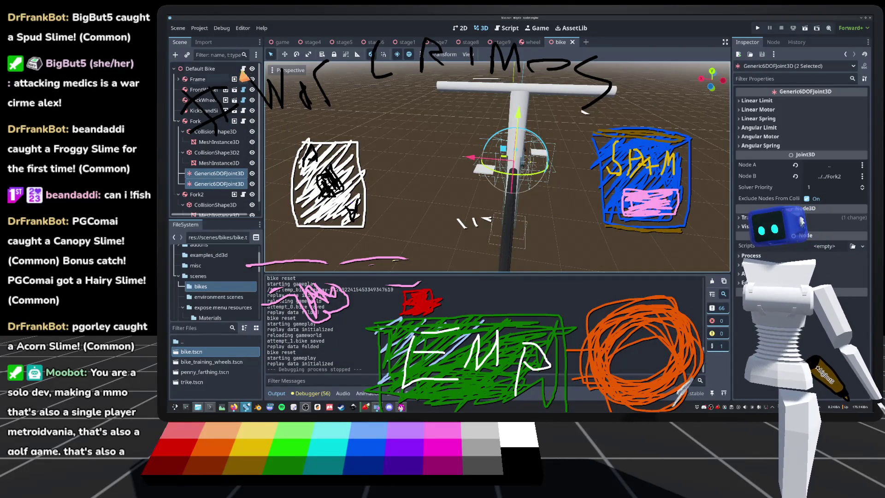
pyautogui.click(243, 69)
pyautogui.click(480, 29)
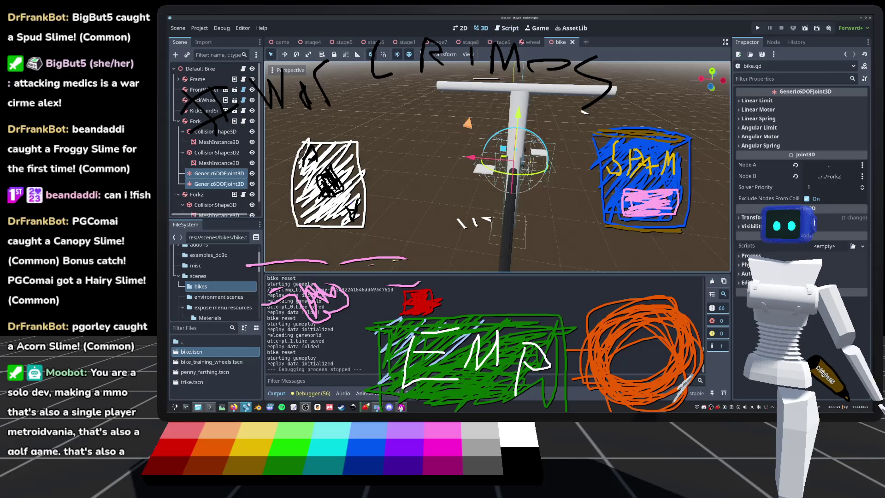
pyautogui.click(221, 131)
pyautogui.press('f')
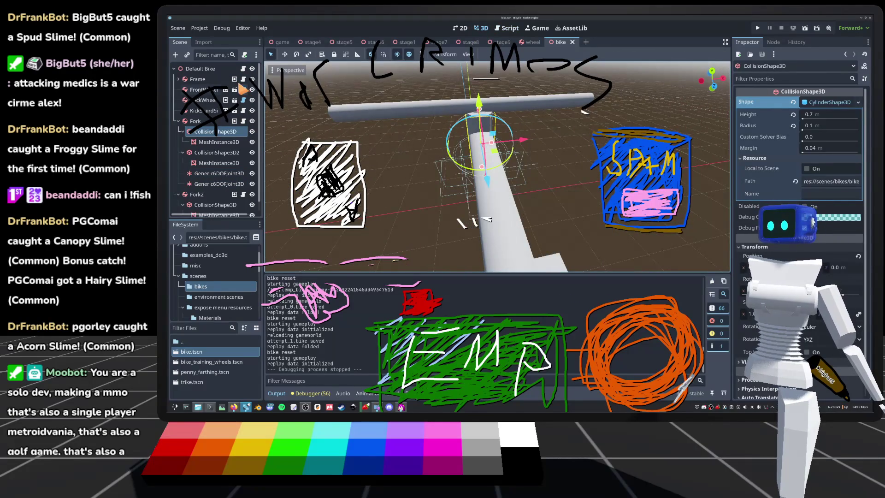
pyautogui.click(243, 69)
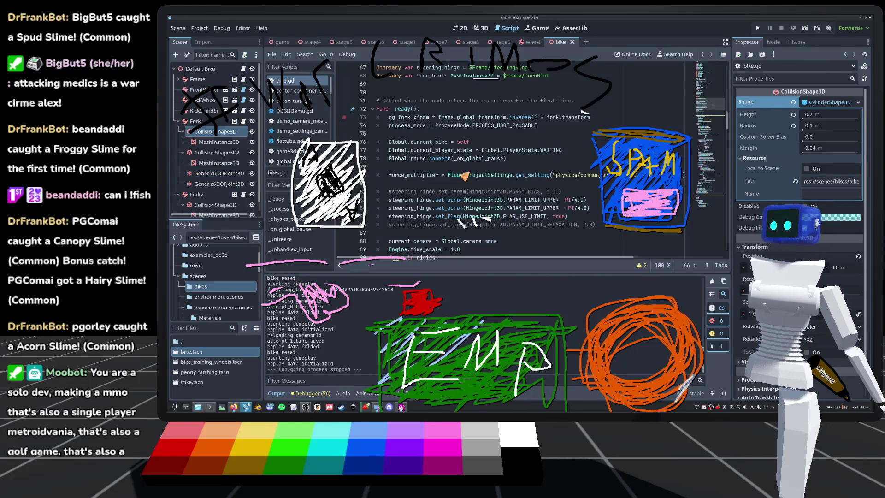
pyautogui.scroll(-16, 512, 183)
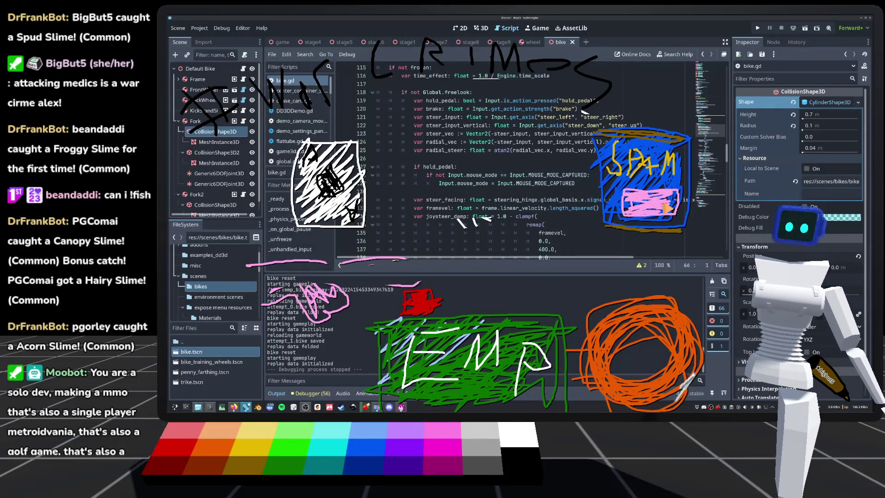
pyautogui.scroll(-1, 641, 179)
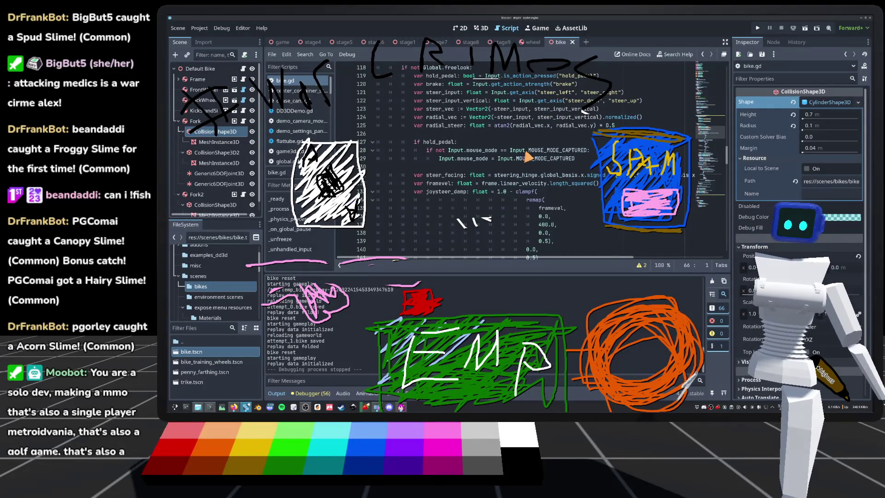
pyautogui.moveTo(526, 170)
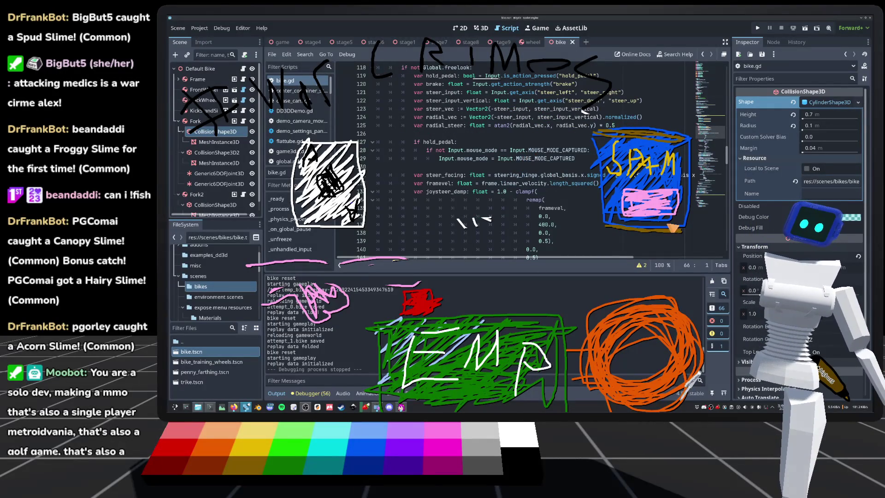
pyautogui.scroll(-8, 463, 166)
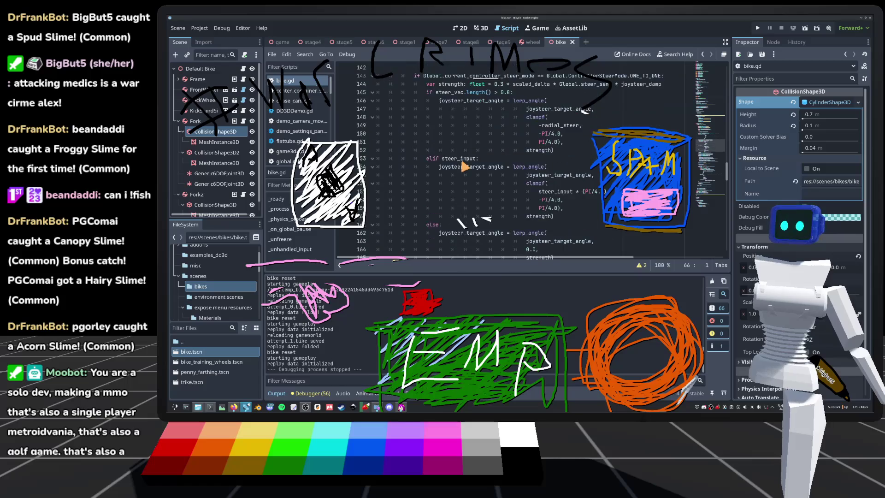
pyautogui.scroll(-15, 460, 158)
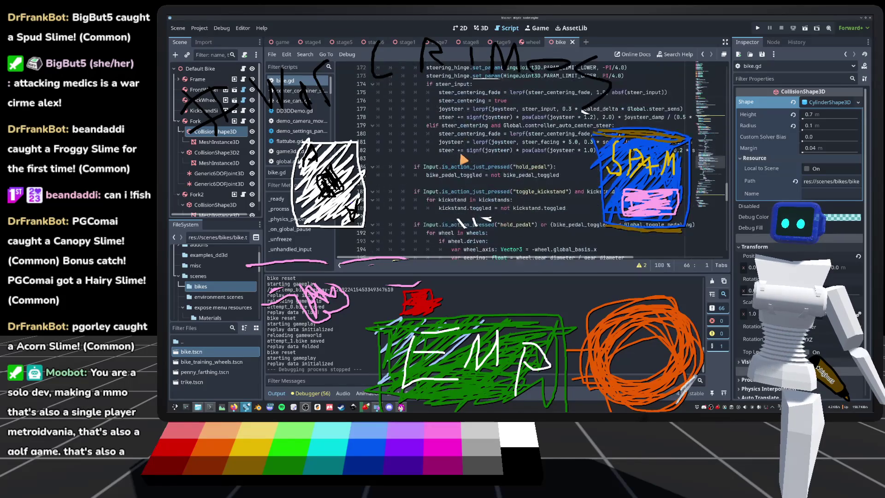
pyautogui.scroll(-13, 461, 162)
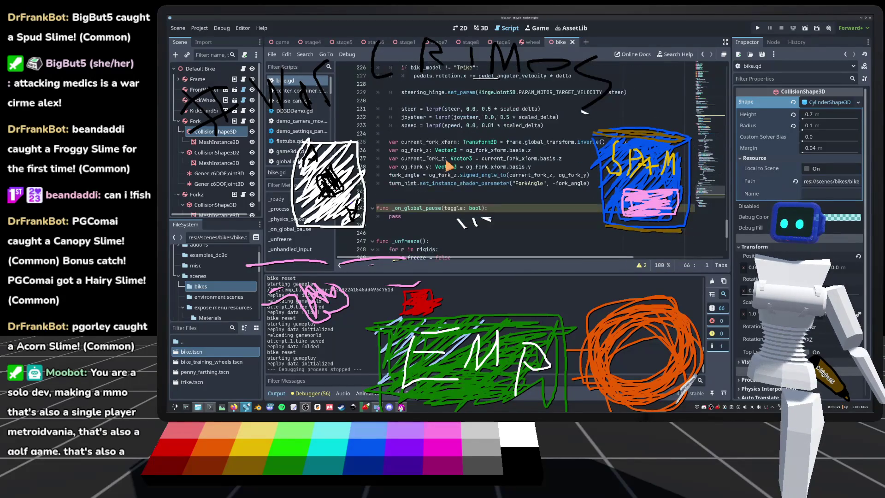
pyautogui.doubleClick(428, 143)
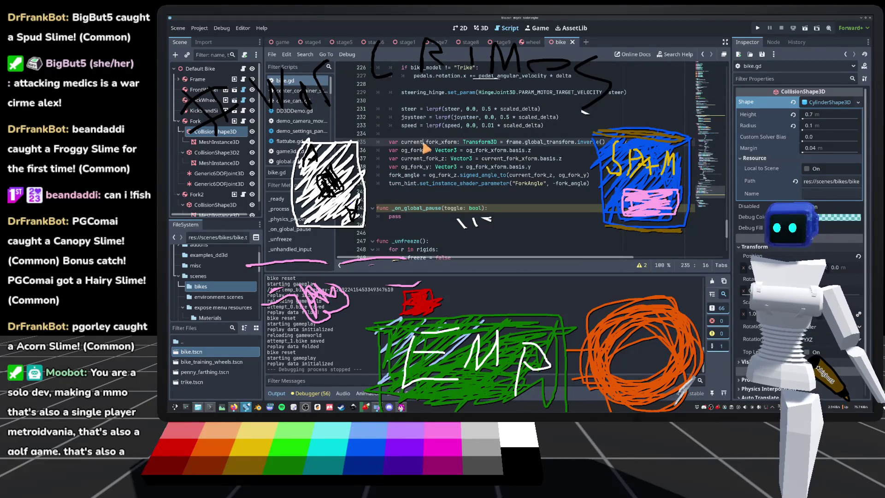
pyautogui.moveTo(543, 142); pyautogui.dragTo(607, 144)
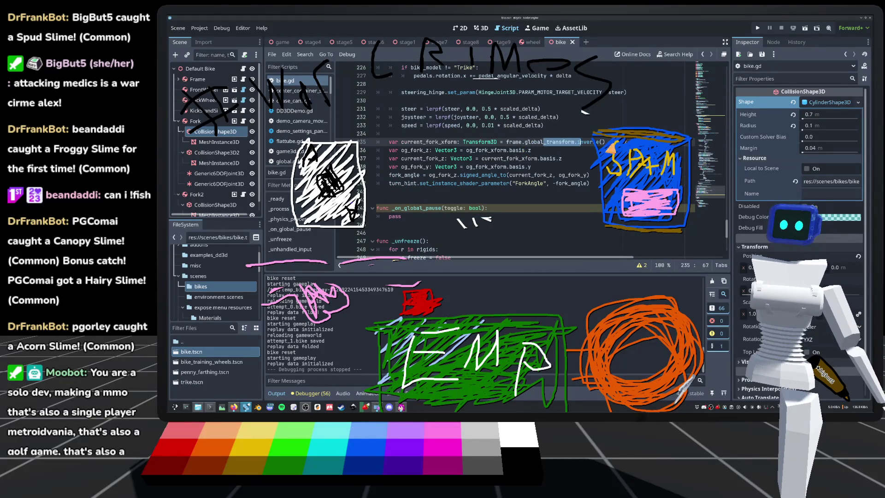
pyautogui.click(420, 151)
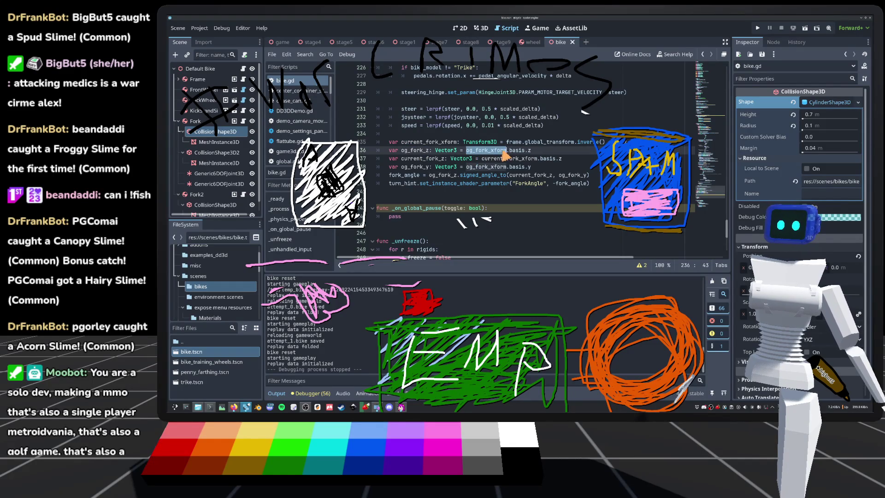
pyautogui.click(424, 152)
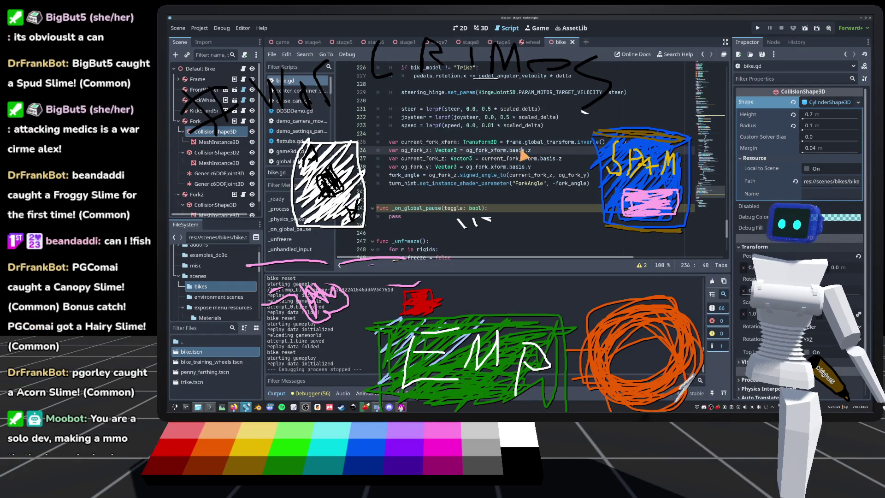
pyautogui.doubleClick(523, 158)
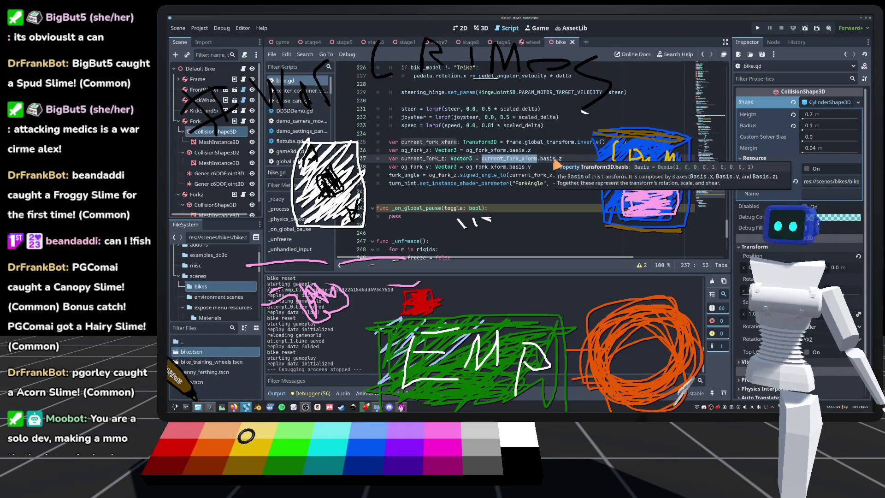
pyautogui.click(216, 69)
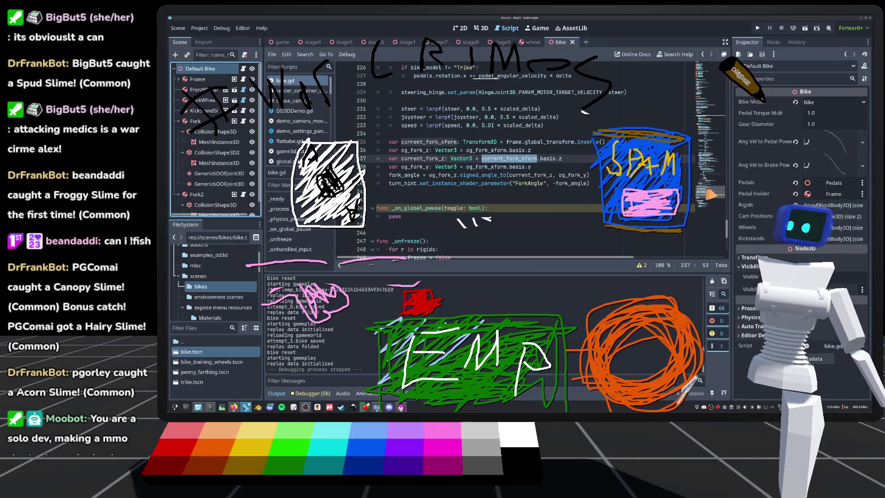
pyautogui.moveTo(710, 193)
pyautogui.mouseDown()
pyautogui.moveTo(700, 100)
pyautogui.moveTo(697, 132)
pyautogui.moveTo(678, 164)
pyautogui.moveTo(642, 186)
pyautogui.mouseUp()
pyautogui.scroll(-5, 479, 156)
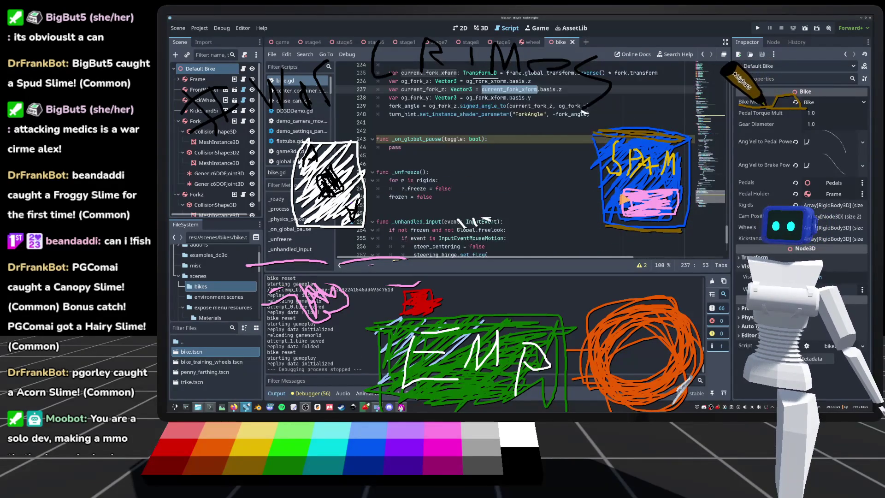
pyautogui.scroll(3, 480, 157)
pyautogui.scroll(-1, 479, 156)
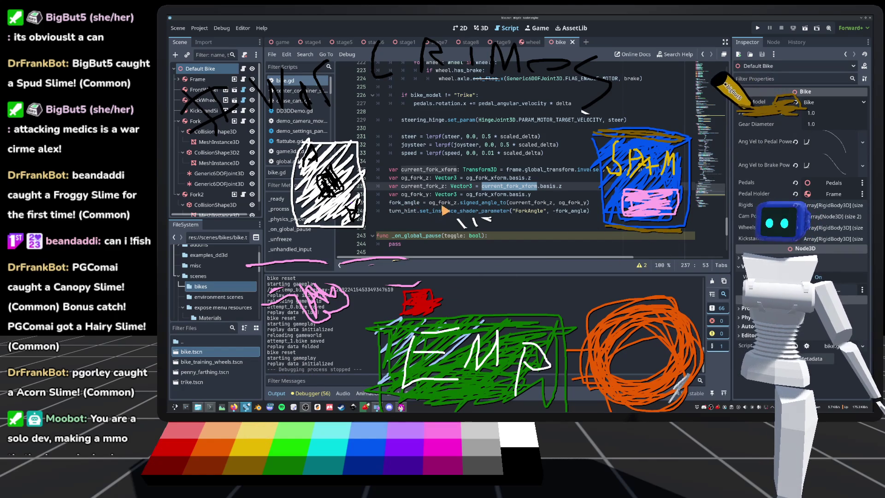
pyautogui.click(474, 202)
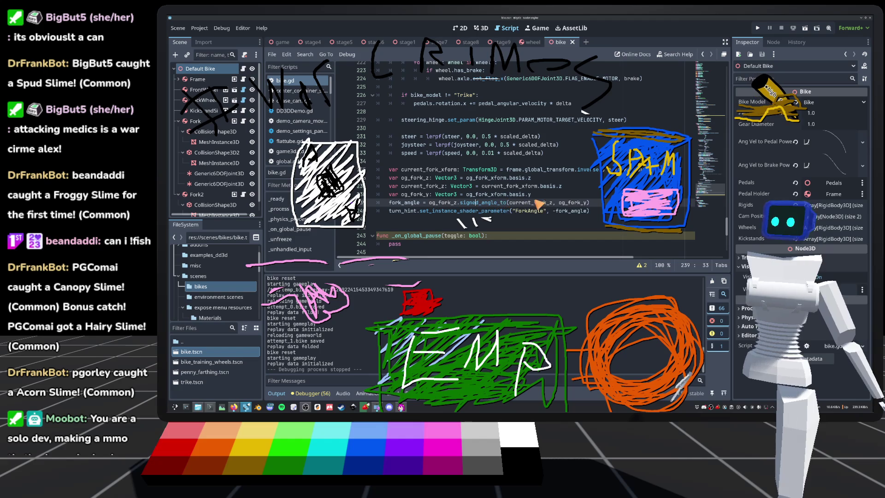
pyautogui.doubleClick(584, 203)
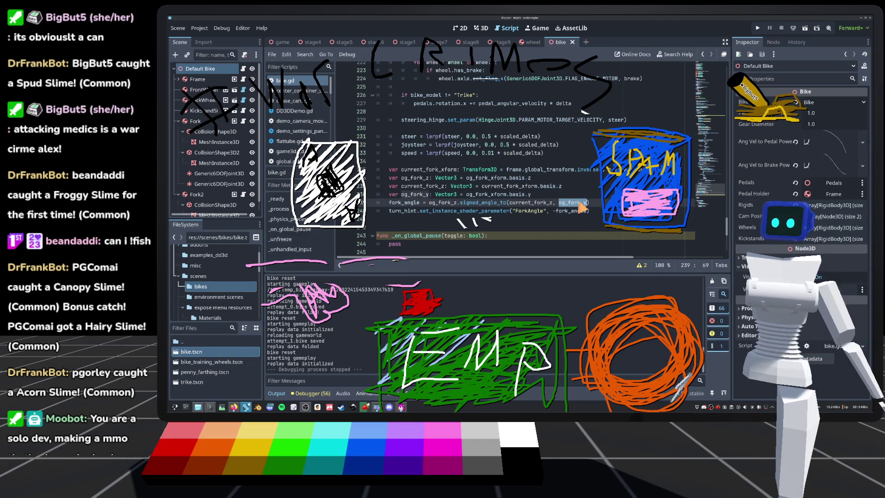
pyautogui.click(482, 27)
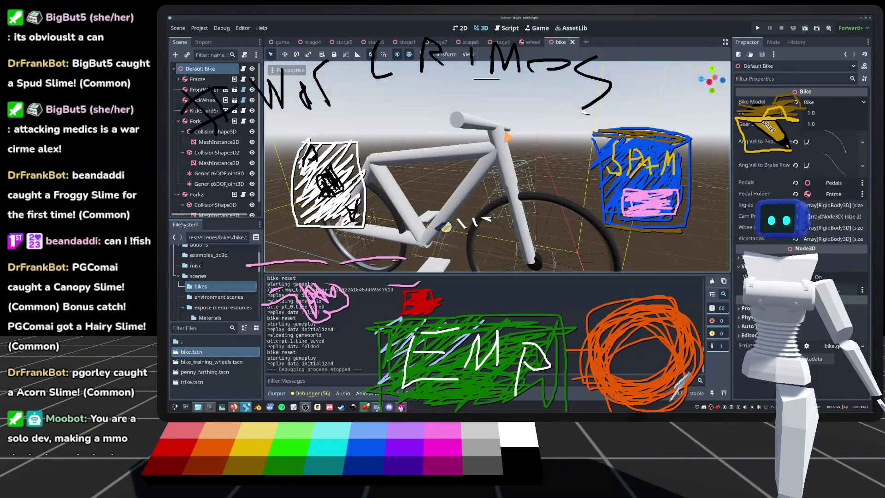
pyautogui.click(497, 157)
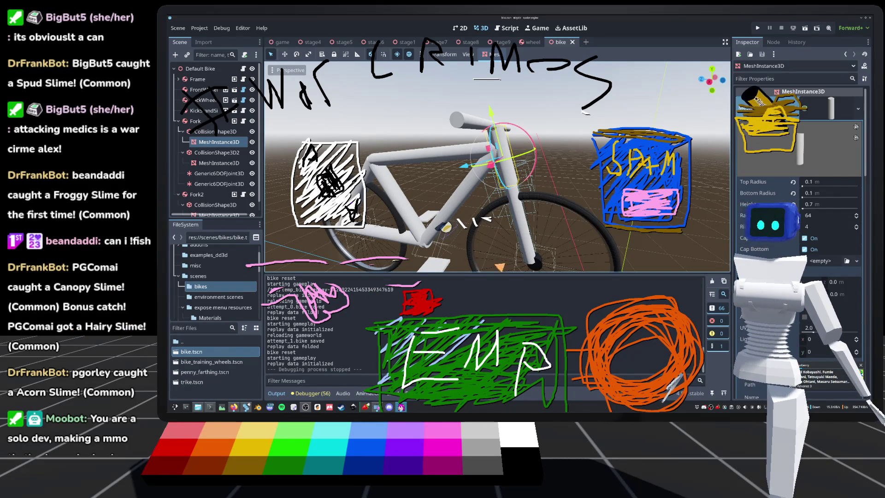
pyautogui.scroll(3, 497, 168)
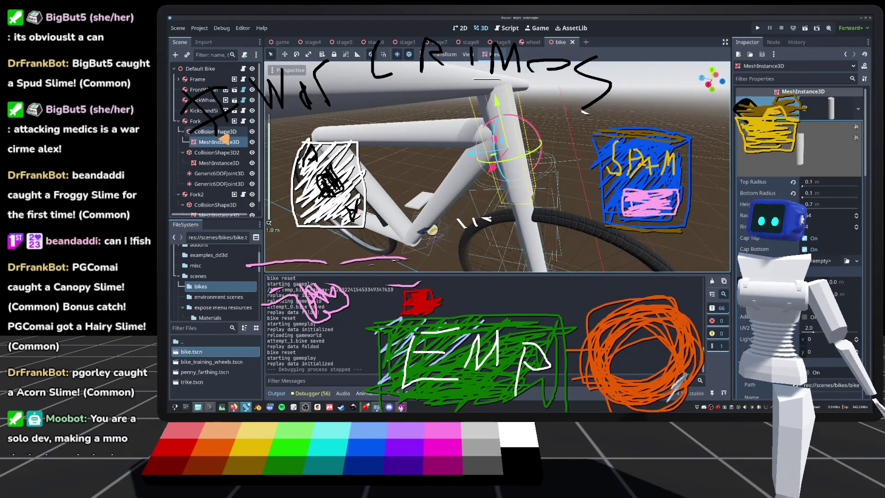
pyautogui.click(558, 155)
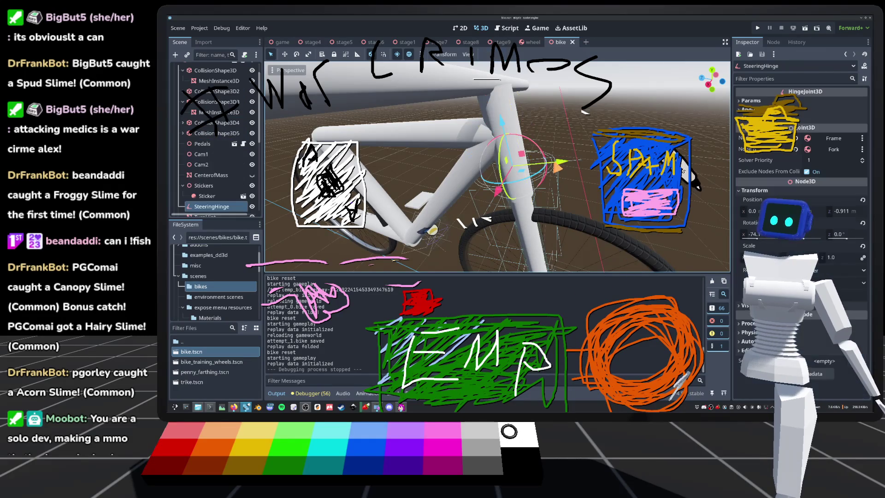
pyautogui.scroll(-3, 199, 152)
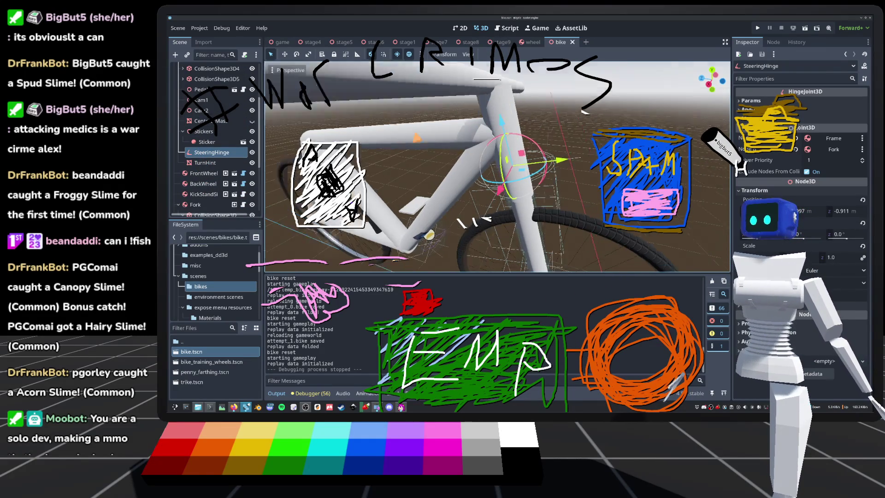
pyautogui.hotkey('ctrl', 's')
pyautogui.moveTo(497, 166); pyautogui.dragTo(443, 172)
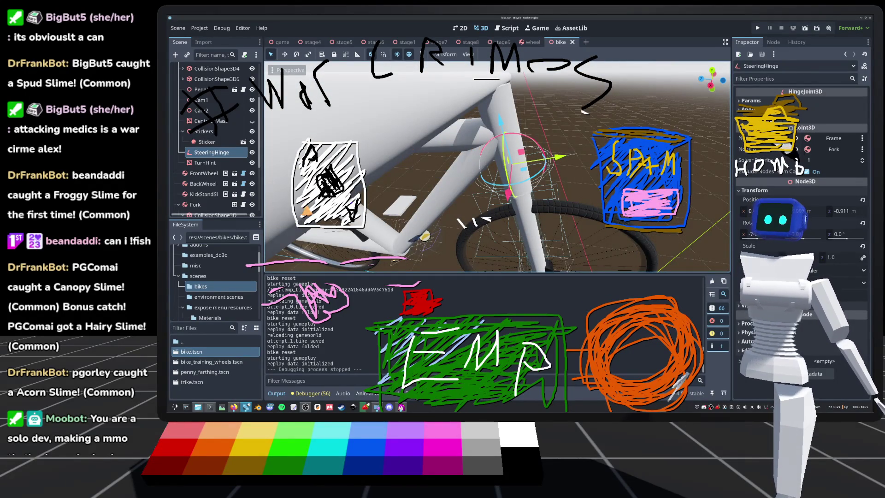
pyautogui.moveTo(443, 172)
pyautogui.mouseDown()
pyautogui.moveTo(269, 223)
pyautogui.moveTo(331, 213)
pyautogui.mouseUp()
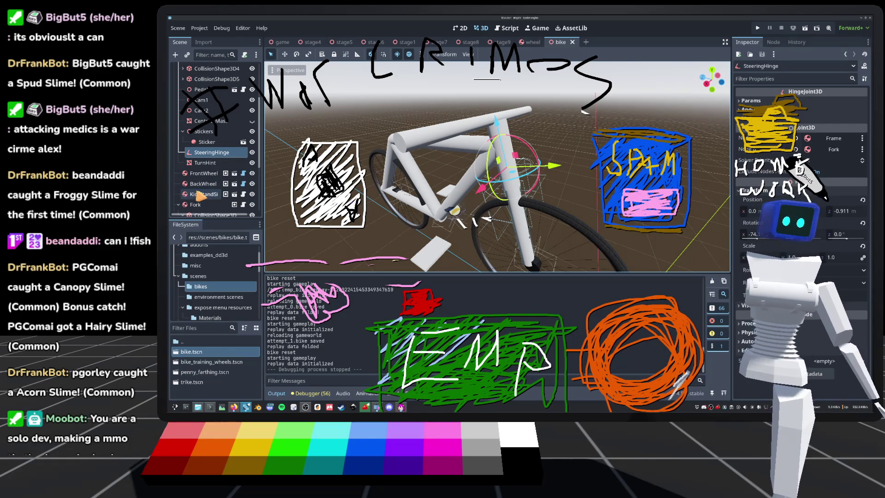
pyautogui.scroll(3, 198, 193)
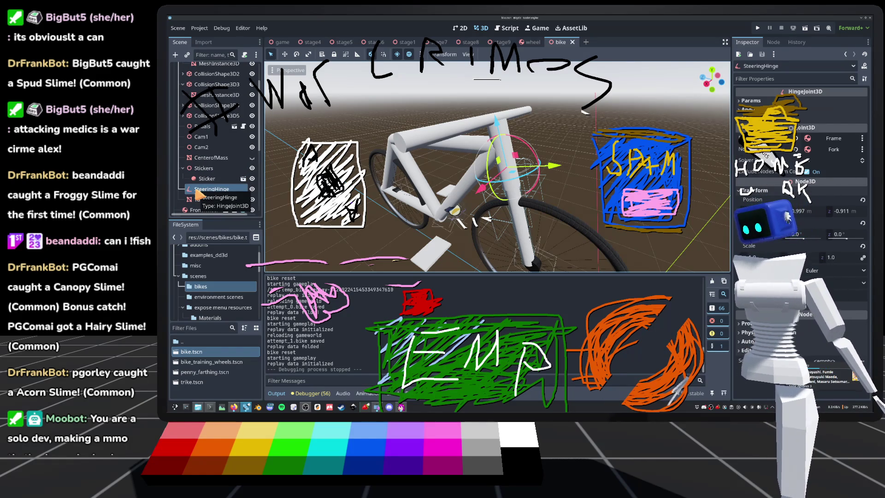
pyautogui.scroll(3, 198, 194)
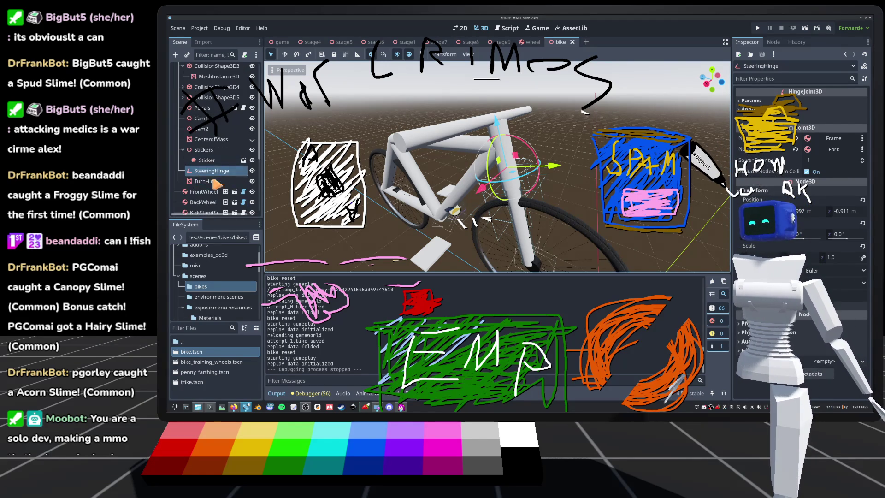
pyautogui.scroll(-5, 214, 194)
pyautogui.scroll(-2, 216, 196)
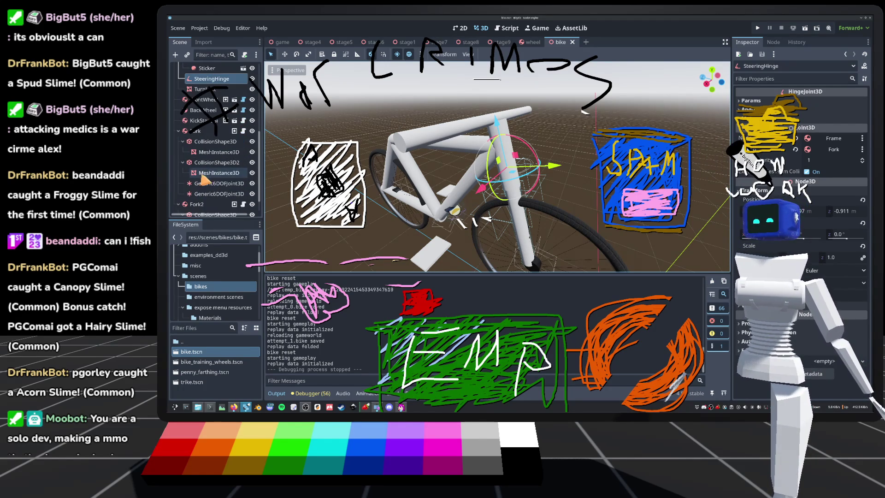
# Select both fork Generic6DOF joints, expand Linear Limit, and resize the floating editor window
pyautogui.click(221, 183)
pyautogui.keyDown('shift'); pyautogui.click(221, 194); pyautogui.keyUp('shift')
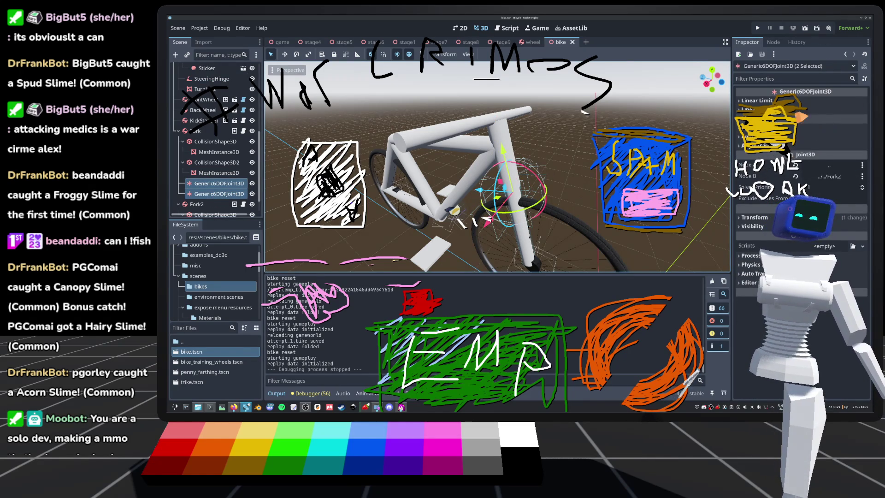
pyautogui.click(825, 110)
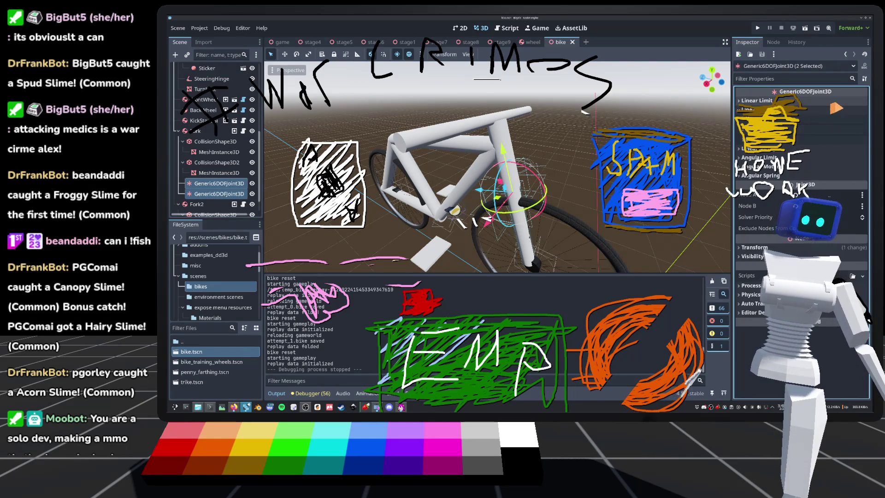
pyautogui.click(832, 103)
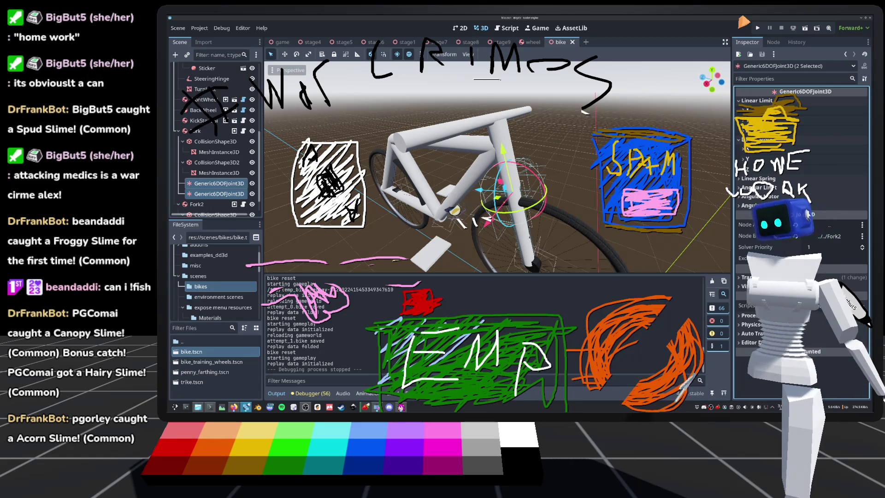
pyautogui.moveTo(744, 20)
pyautogui.mouseDown()
pyautogui.moveTo(645, 134)
pyautogui.moveTo(548, 106)
pyautogui.moveTo(529, 89)
pyautogui.mouseUp()
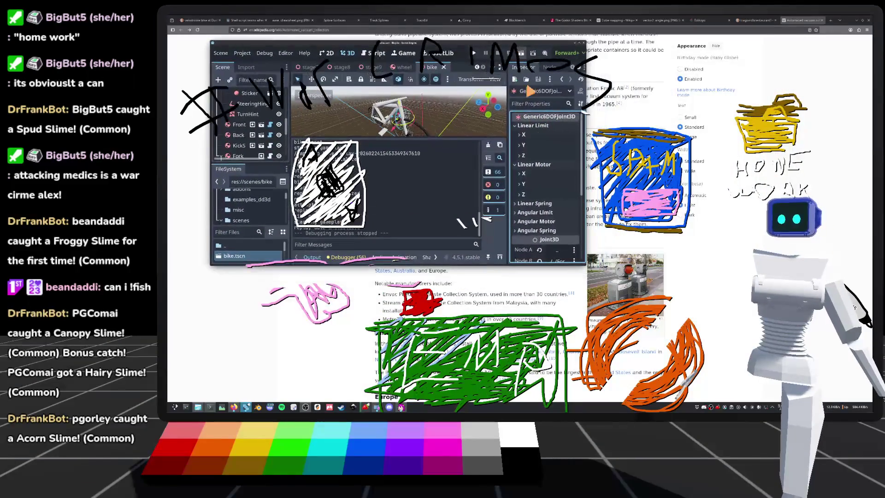
pyautogui.moveTo(585, 265)
pyautogui.mouseDown()
pyautogui.moveTo(599, 373)
pyautogui.moveTo(607, 369)
pyautogui.mouseUp()
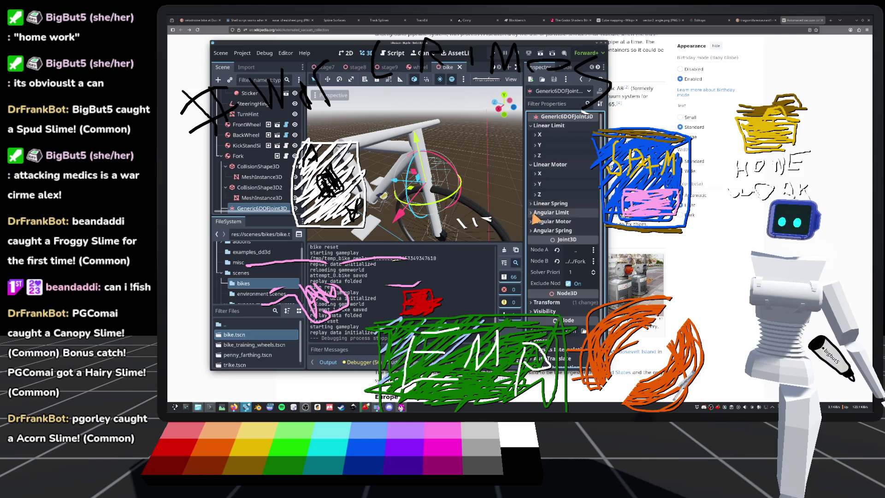
# Enable the Y linear spring on both fork joints
pyautogui.click(535, 213)
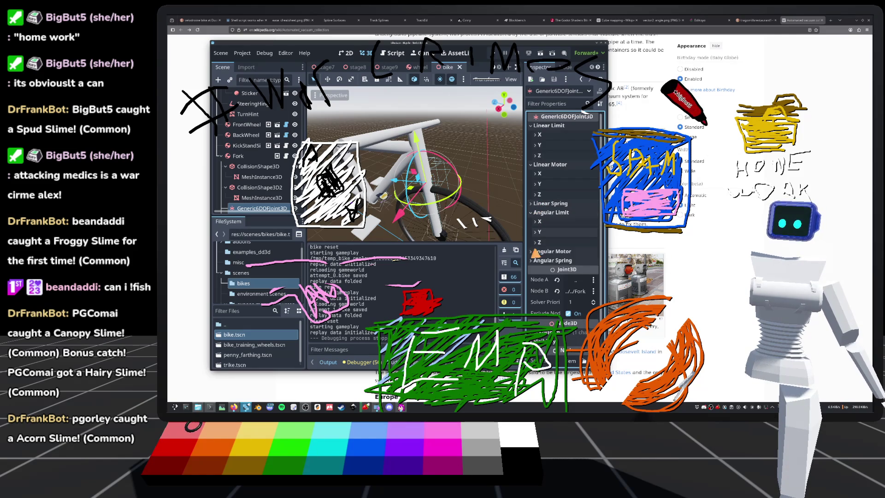
pyautogui.click(535, 213)
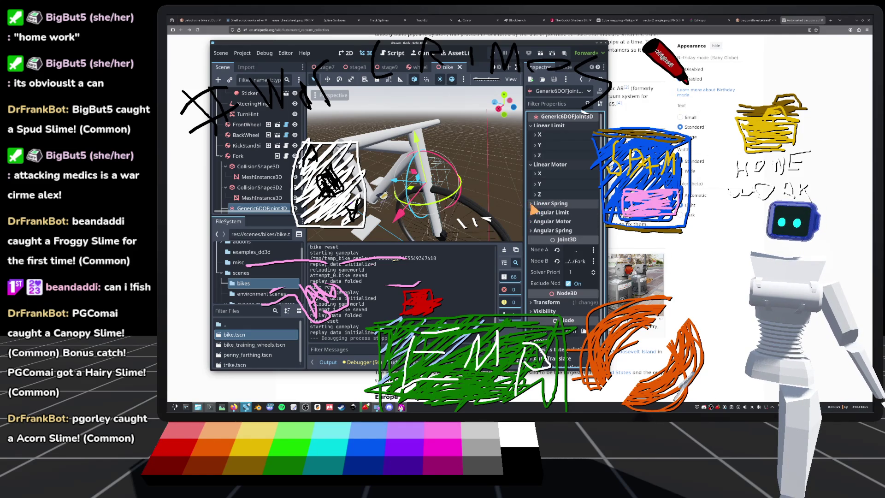
pyautogui.click(532, 204)
pyautogui.click(538, 223)
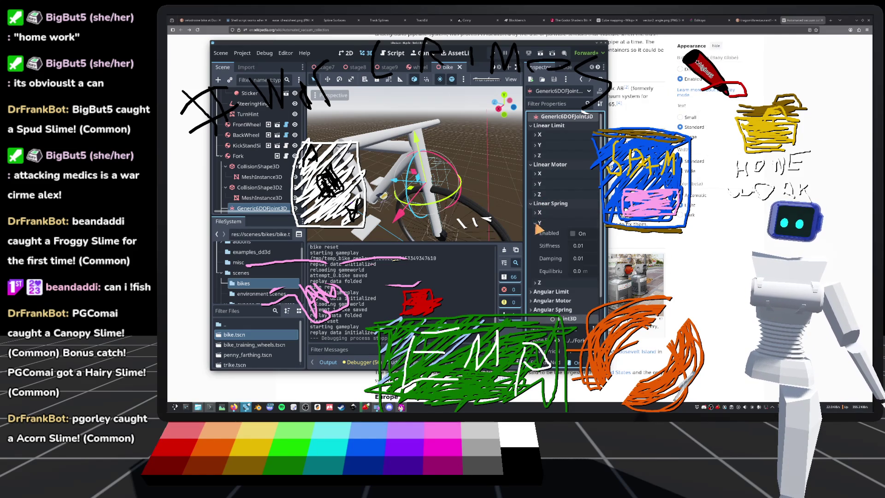
pyautogui.scroll(-1, 539, 177)
pyautogui.click(573, 201)
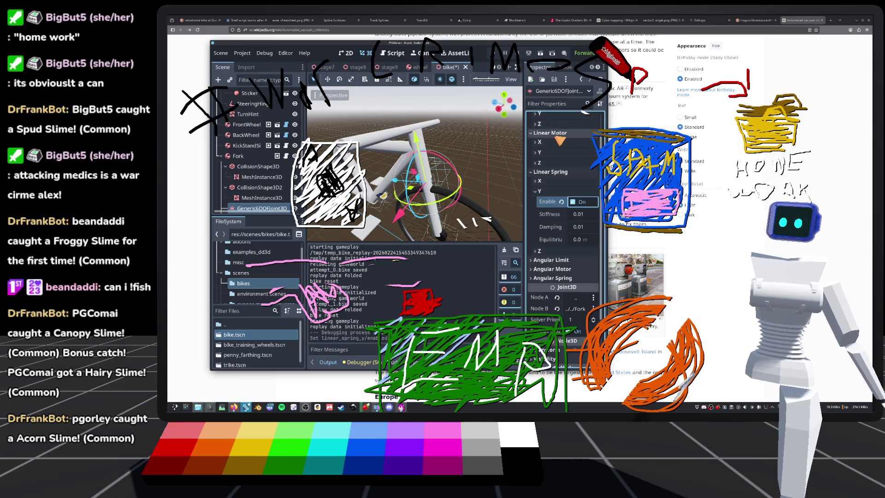
pyautogui.scroll(2, 559, 141)
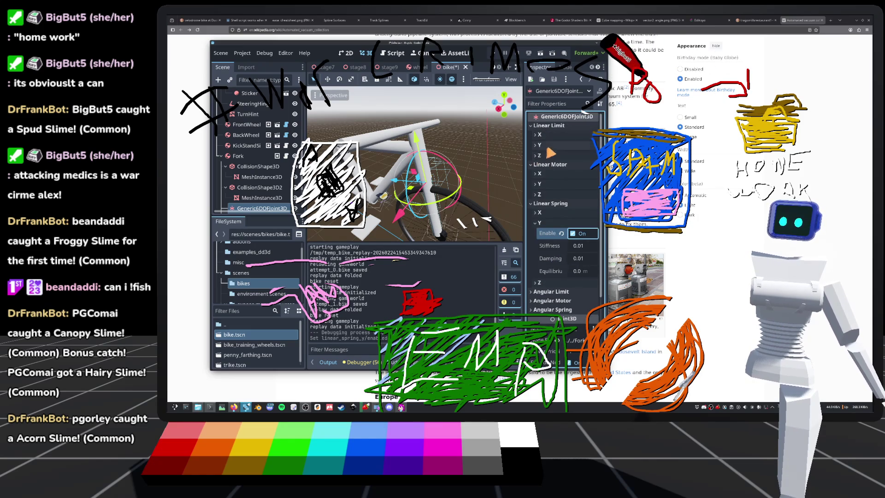
# Set the Y linear limit to upper 0.05 and lower -0.05 m, then run the game
pyautogui.click(549, 145)
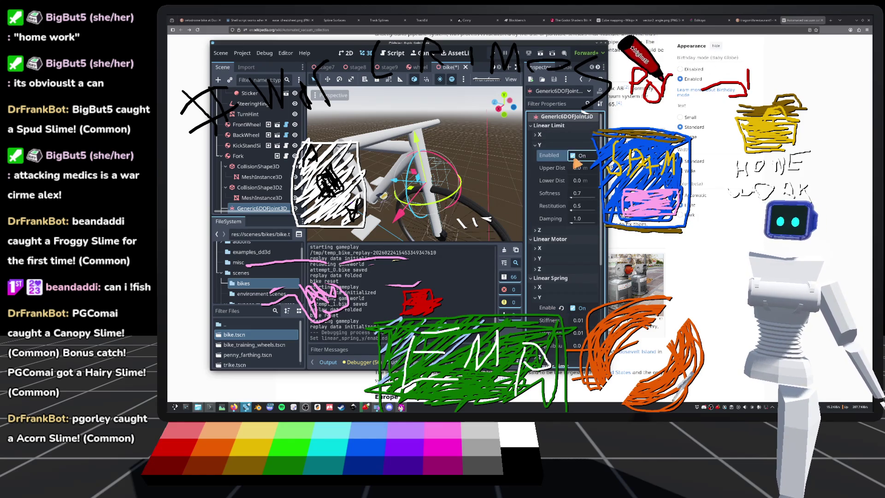
pyautogui.click(572, 156)
pyautogui.hotkey('ctrl', 's')
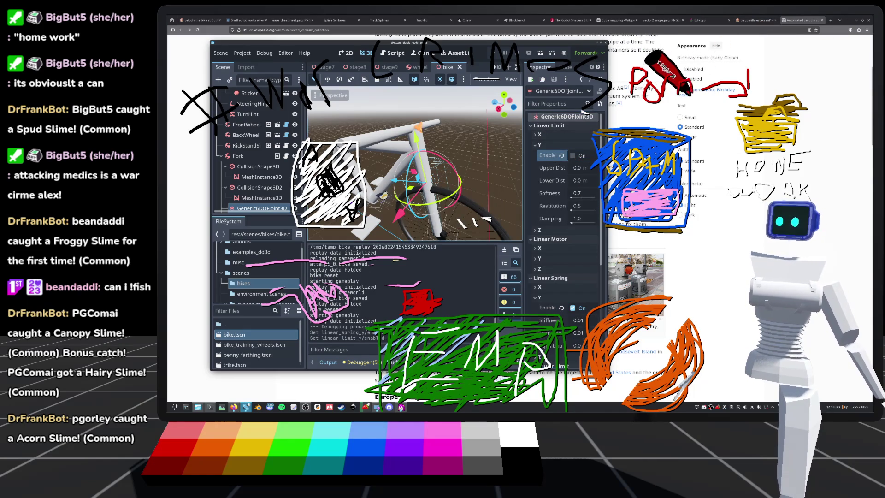
pyautogui.click(574, 168)
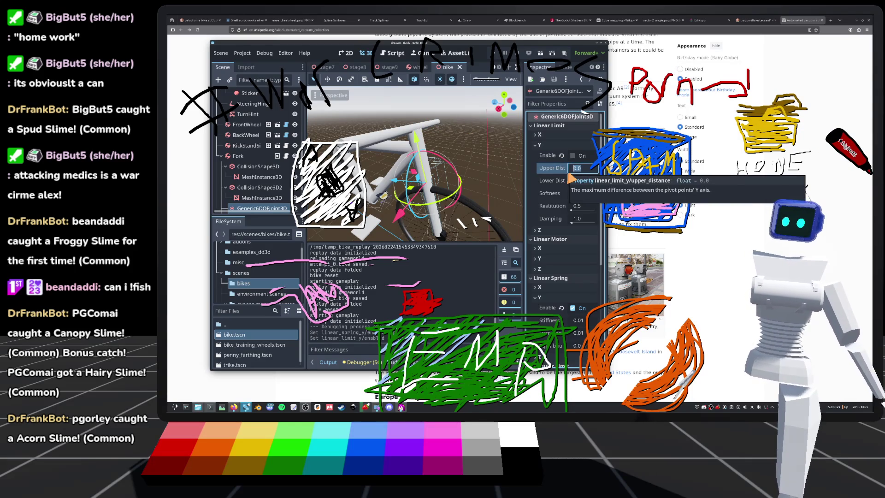
pyautogui.write('0.')
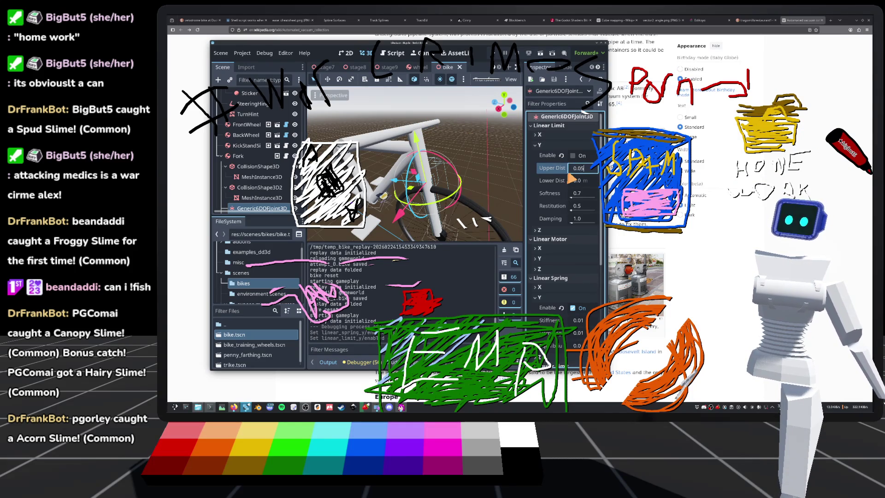
pyautogui.click(570, 178)
pyautogui.write('-0.05')
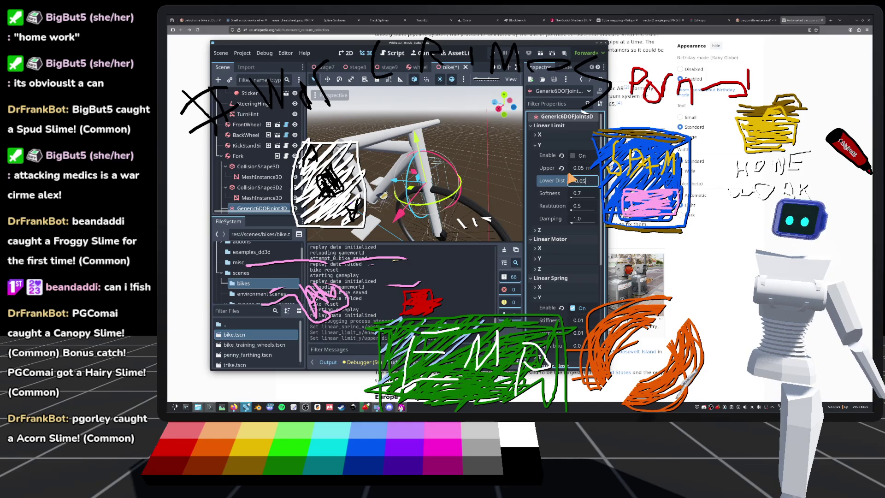
pyautogui.press('Return')
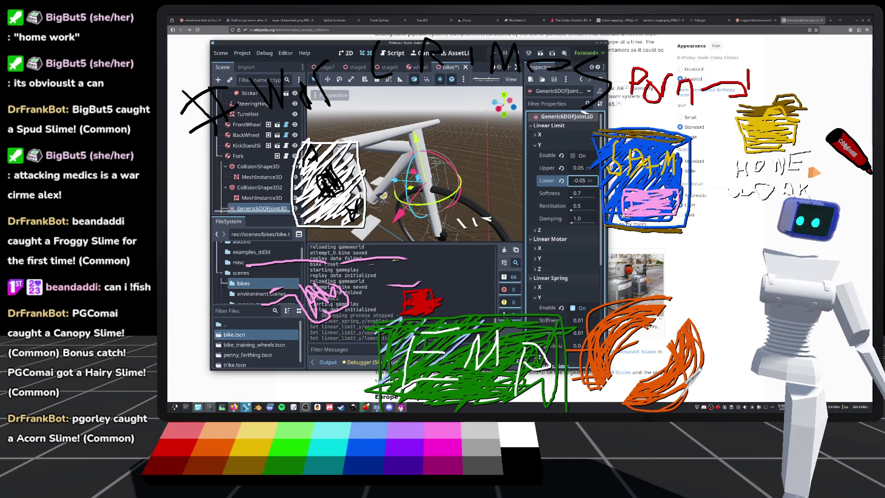
pyautogui.press('Return')
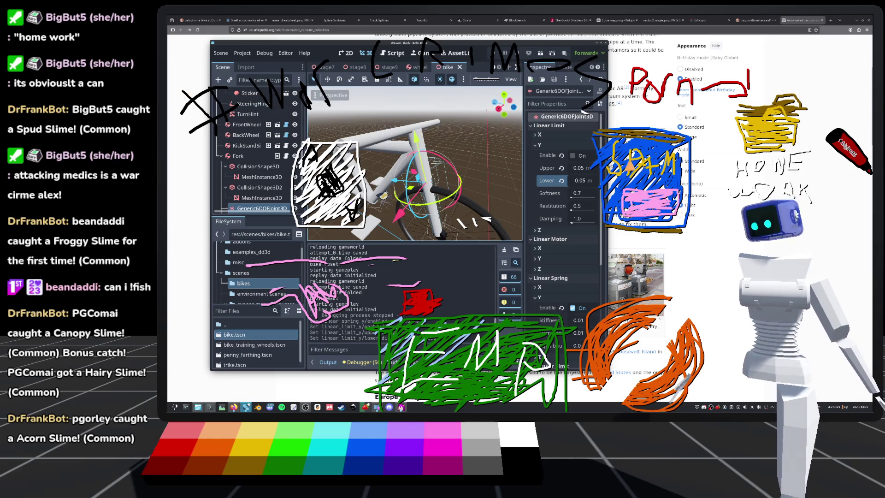
pyautogui.doubleClick(321, 43)
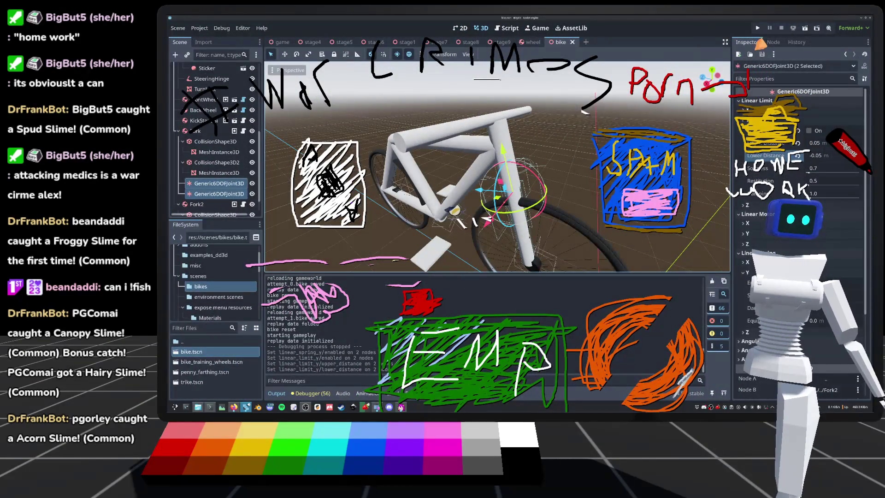
pyautogui.click(757, 28)
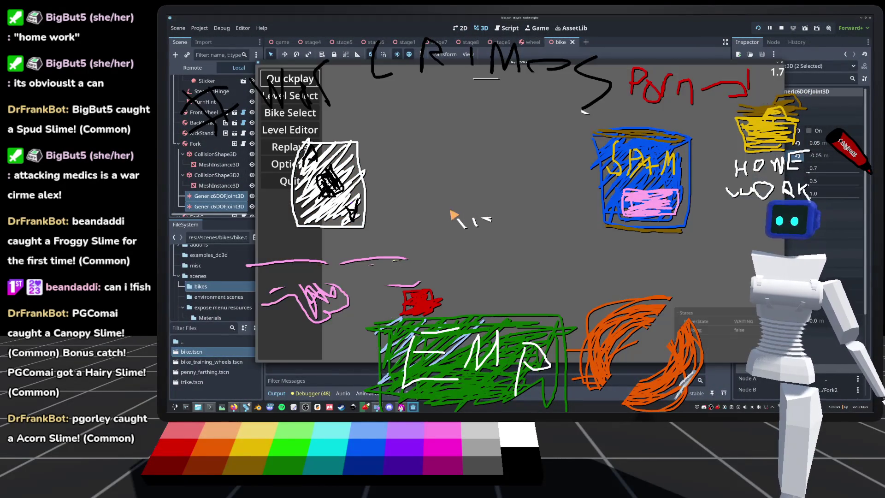
# Ride a Quickplay level in free-look camera, then stop the game
pyautogui.press('Return')
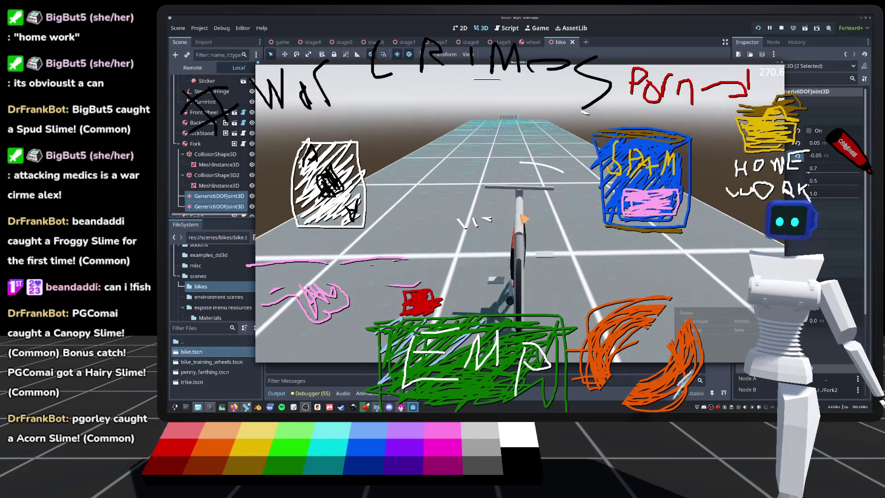
pyautogui.press('f')
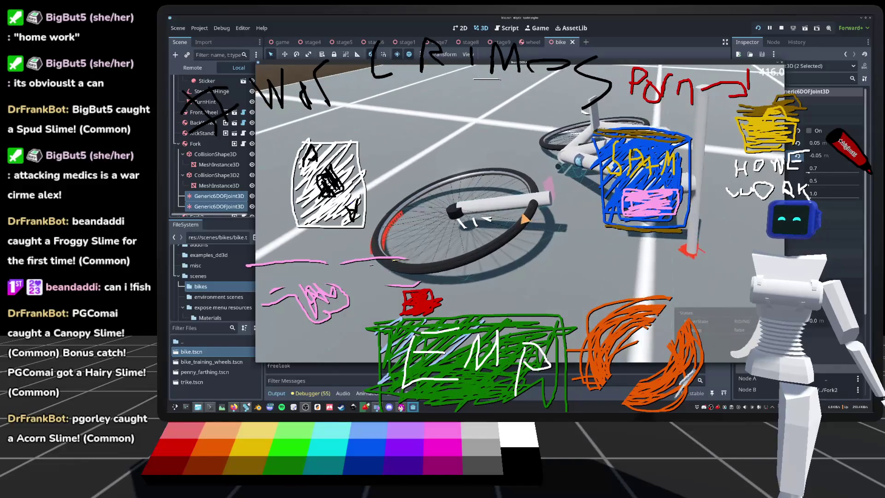
pyautogui.press('F8')
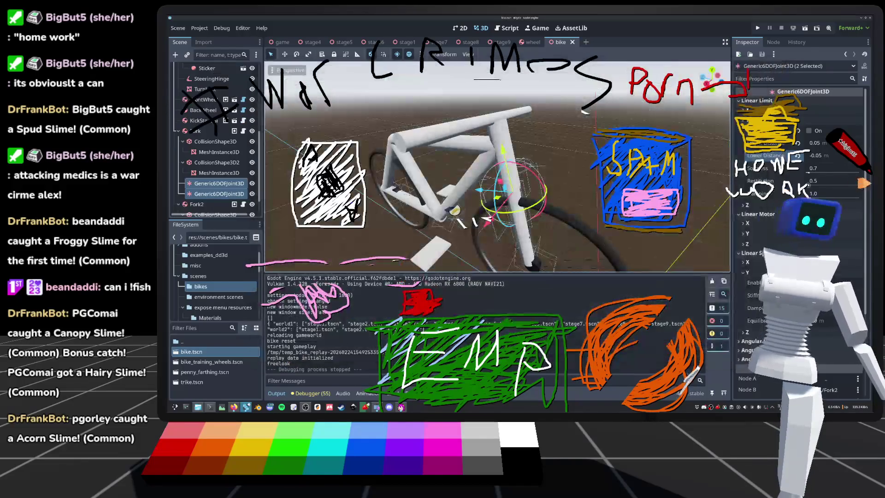
# Re-enable the Y linear limit on both joints and test-ride again into the next stage
pyautogui.click(811, 131)
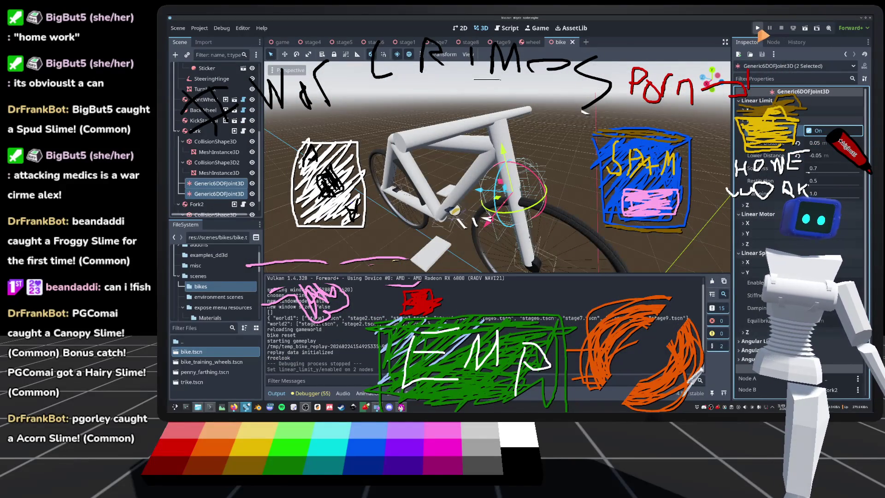
pyautogui.click(758, 28)
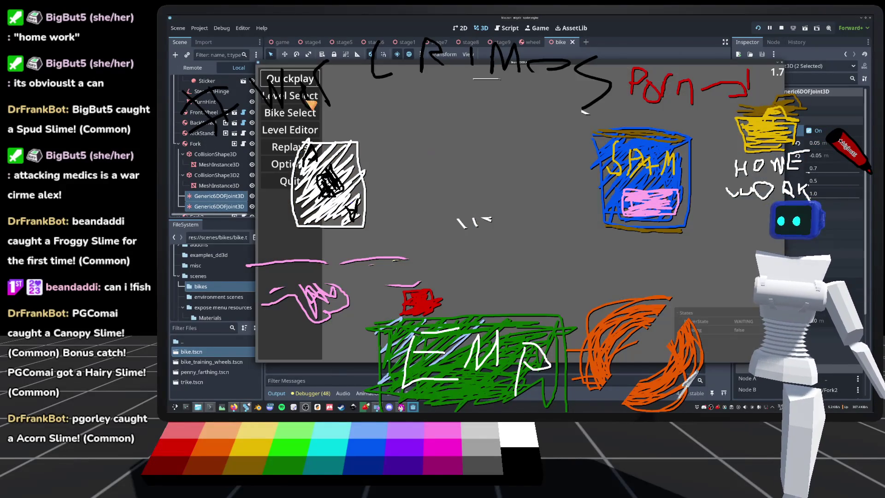
pyautogui.press('Return')
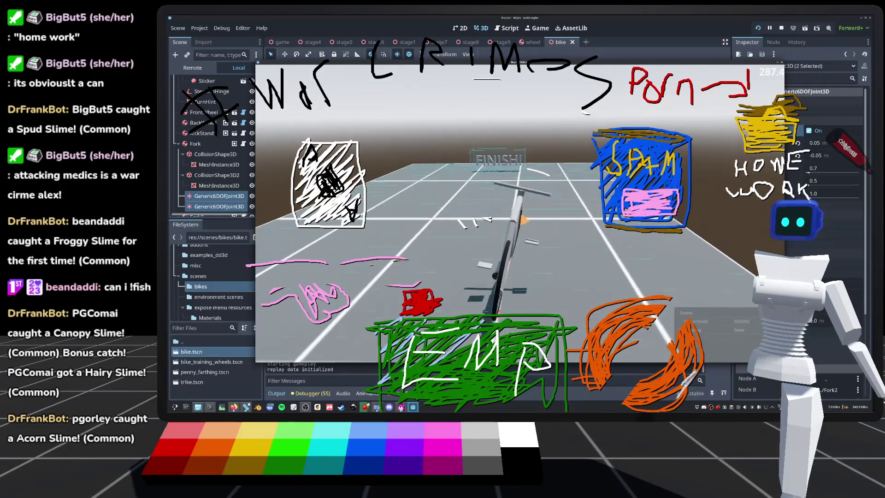
pyautogui.press('Return')
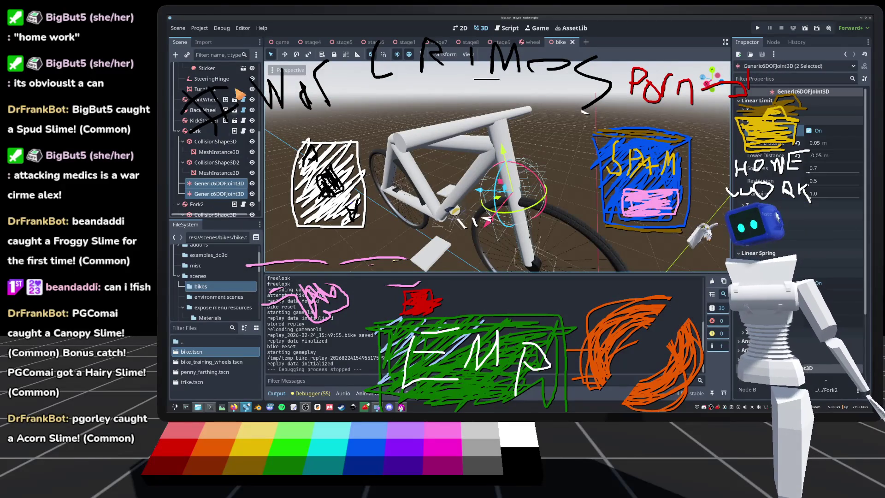
# Open bike.gd, pick out current_fork_xform and og_fork_xform on lines 235–236, and scroll up to og_fork_xform's declaration
pyautogui.scroll(5, 245, 131)
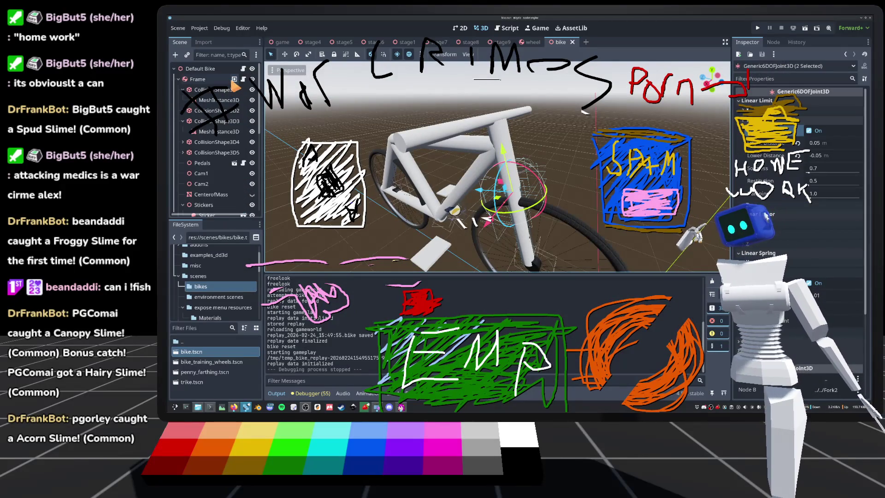
pyautogui.click(242, 73)
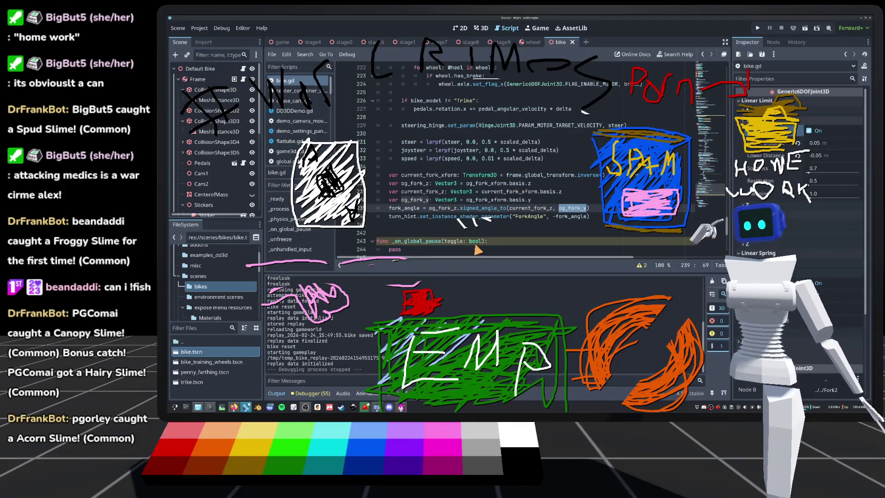
pyautogui.doubleClick(422, 175)
pyautogui.scroll(1, 547, 185)
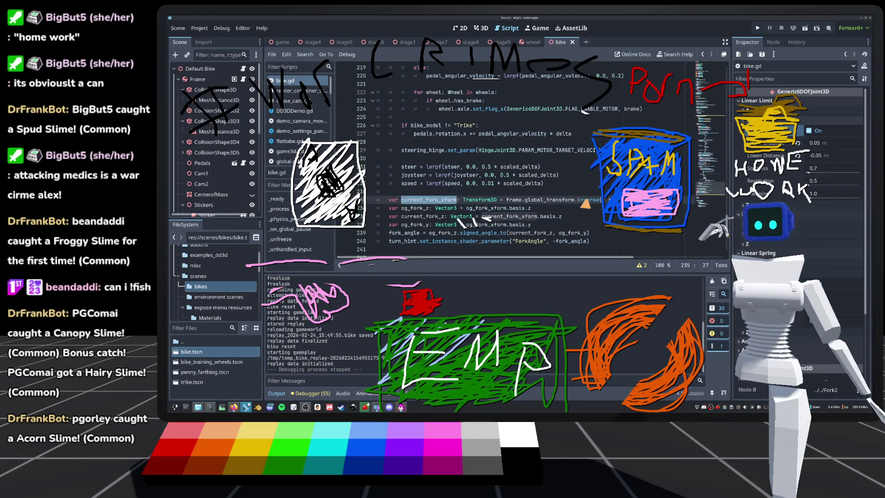
pyautogui.doubleClick(585, 200)
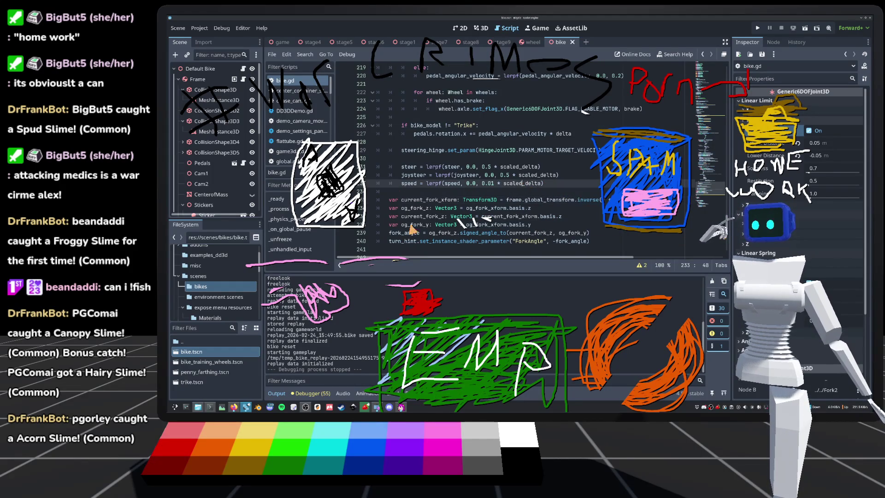
pyautogui.doubleClick(416, 208)
pyautogui.doubleClick(489, 208)
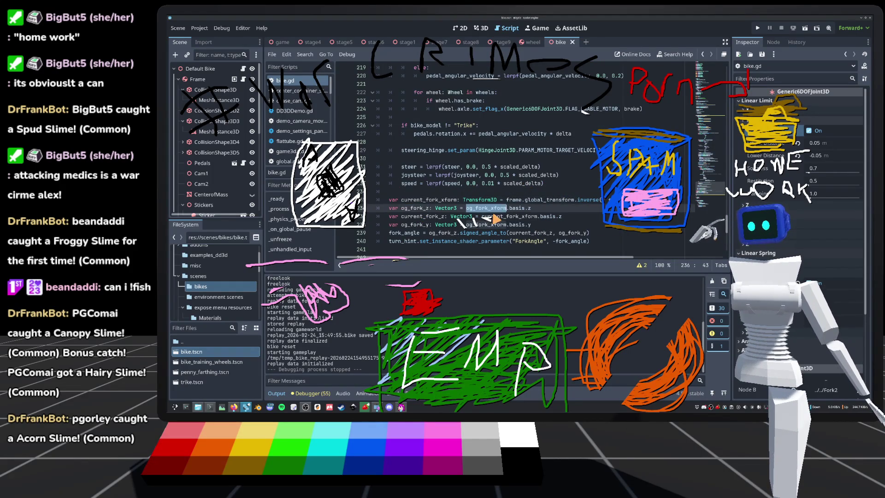
pyautogui.scroll(15, 691, 126)
pyautogui.scroll(20, 691, 125)
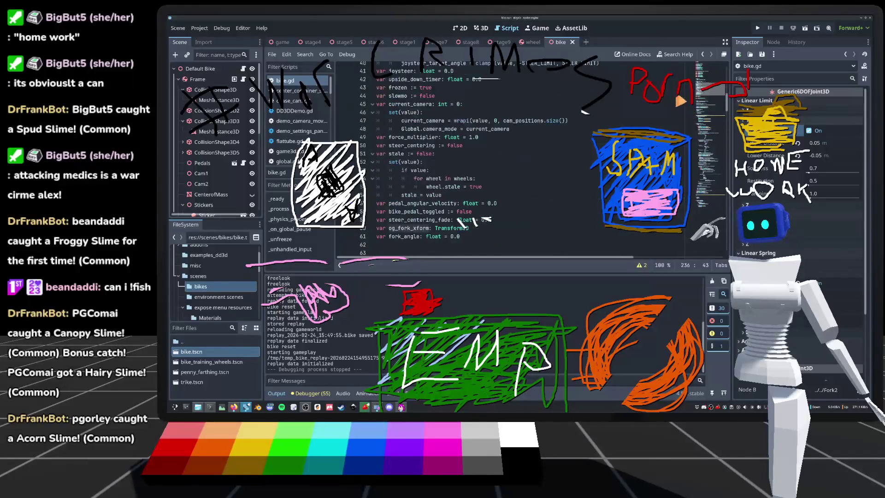
pyautogui.scroll(3, 661, 111)
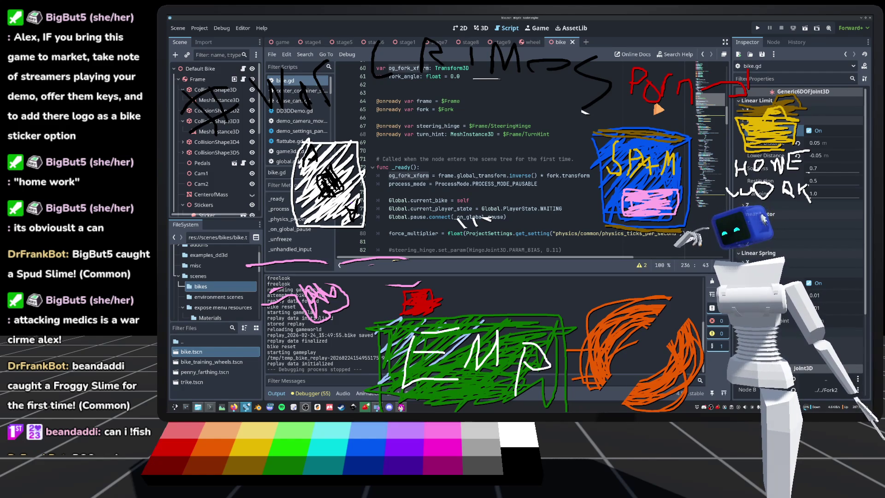
# Scroll bike.gd past _ready and _physics_process back to the fork_angle lines around 235–240
pyautogui.scroll(-4, 658, 109)
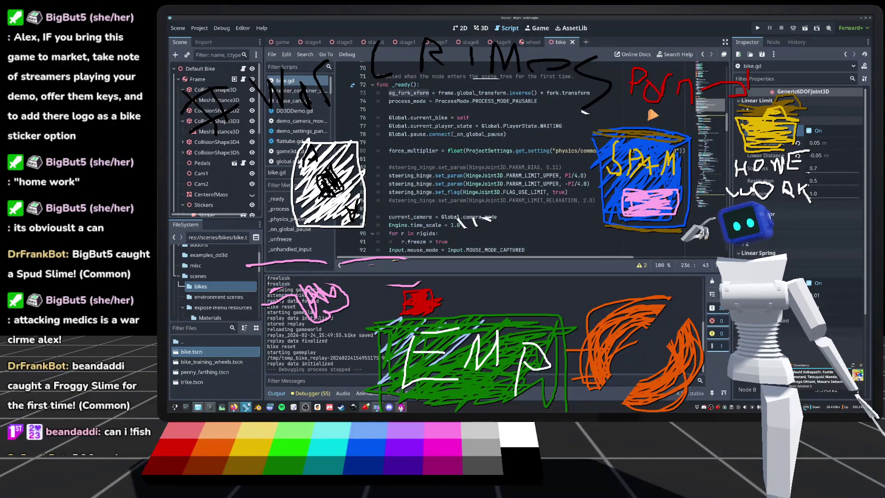
pyautogui.scroll(-15, 652, 114)
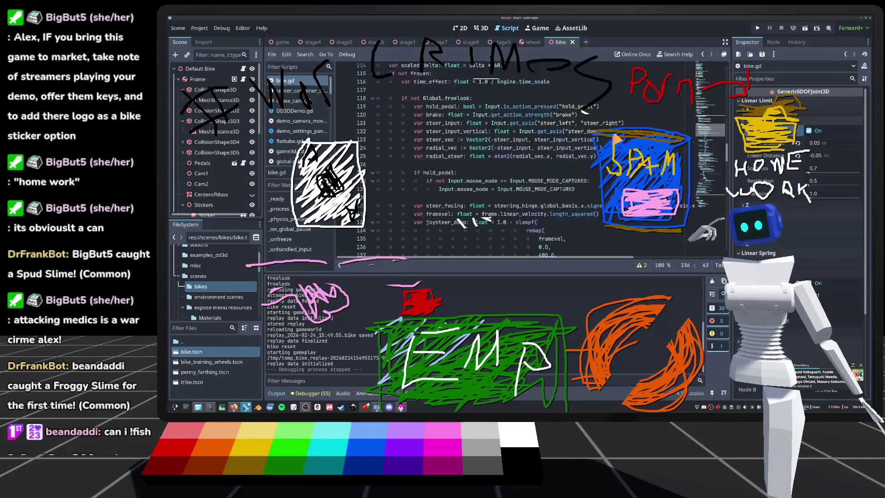
pyautogui.scroll(15, 615, 137)
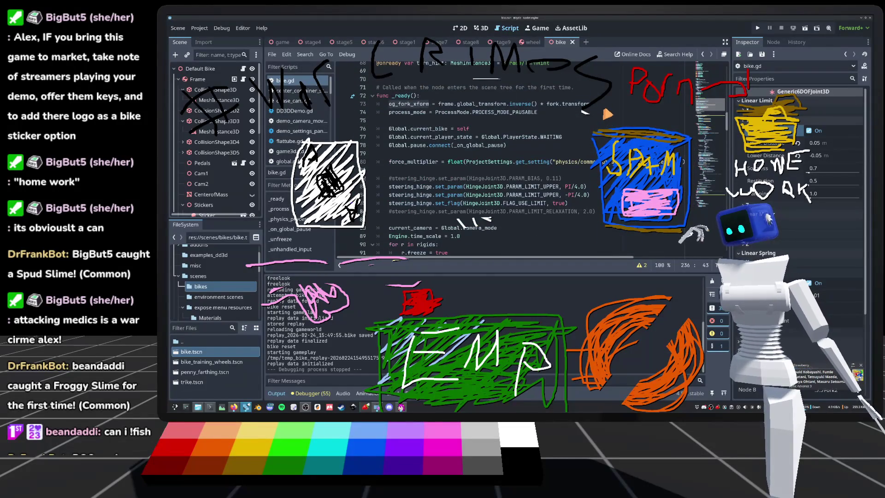
pyautogui.scroll(4, 607, 114)
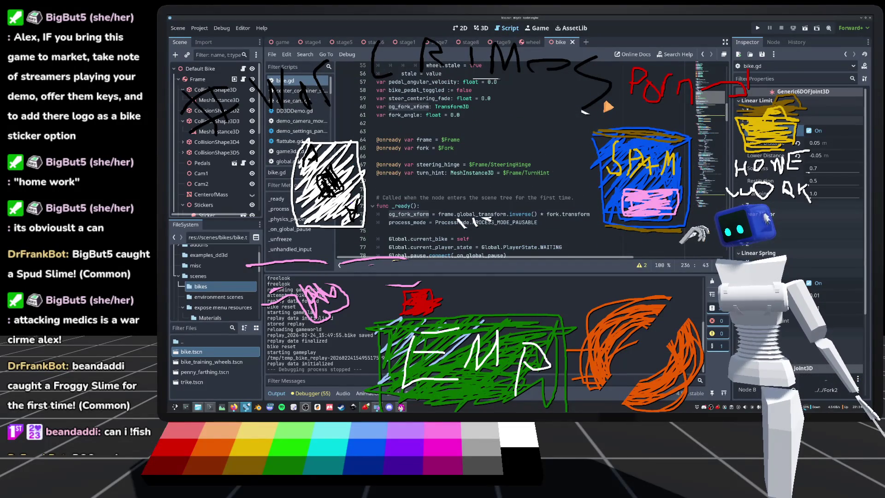
pyautogui.scroll(-20, 605, 107)
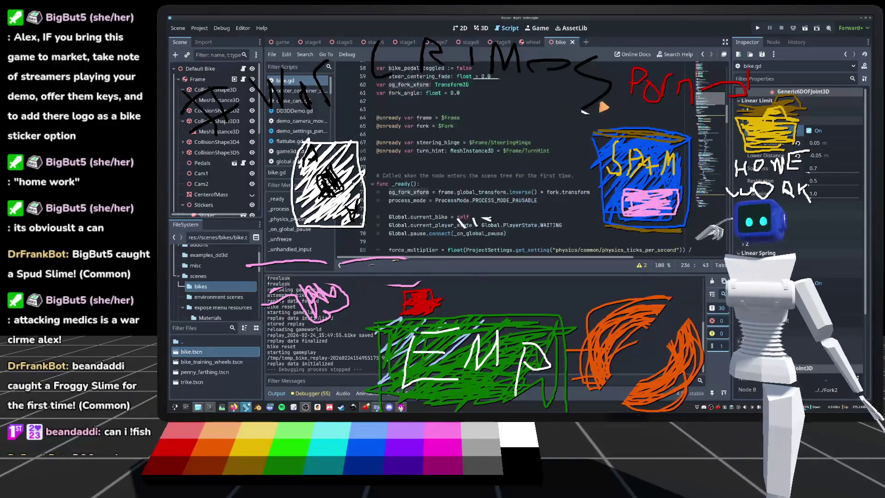
pyautogui.scroll(-12, 583, 173)
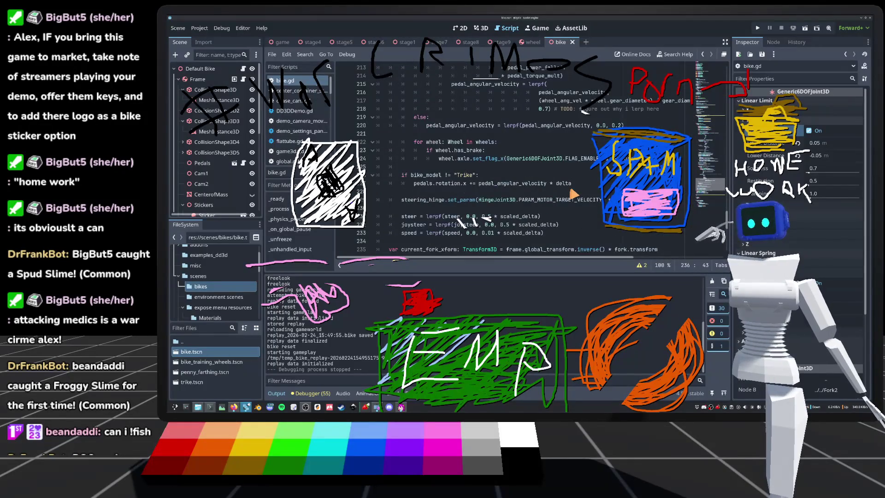
pyautogui.scroll(-2, 571, 193)
pyautogui.scroll(-2, 503, 186)
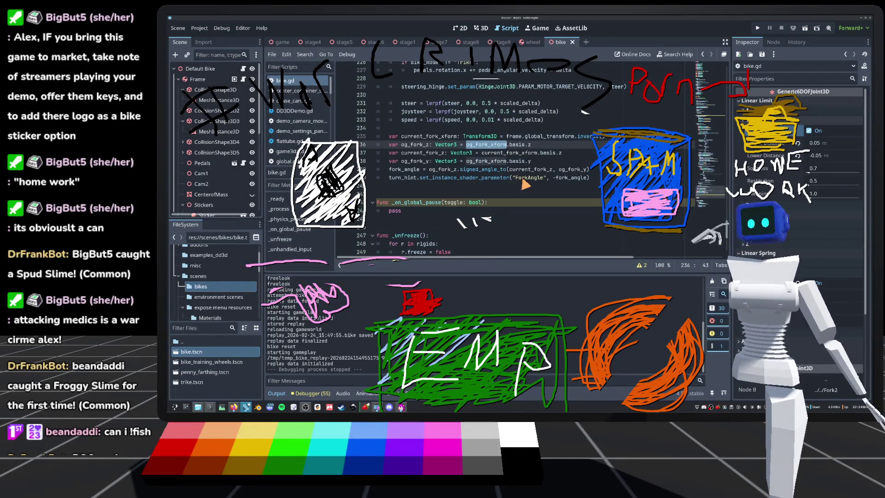
pyautogui.scroll(1, 529, 182)
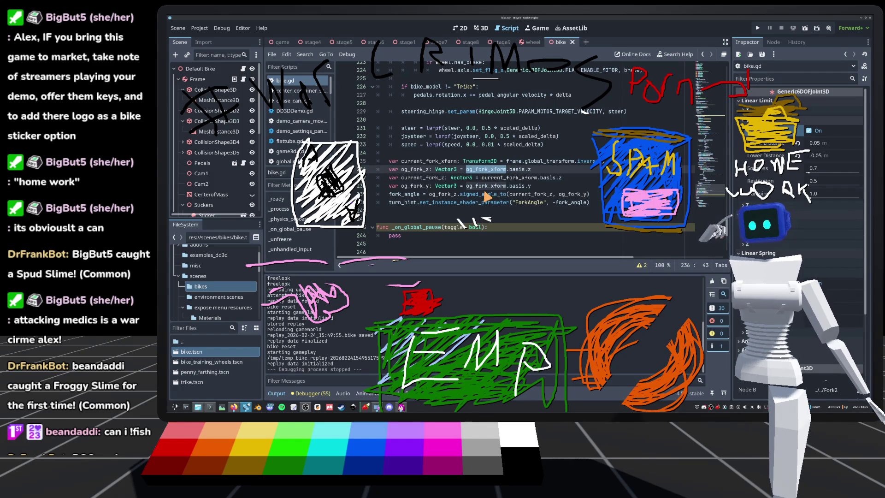
pyautogui.moveTo(486, 196)
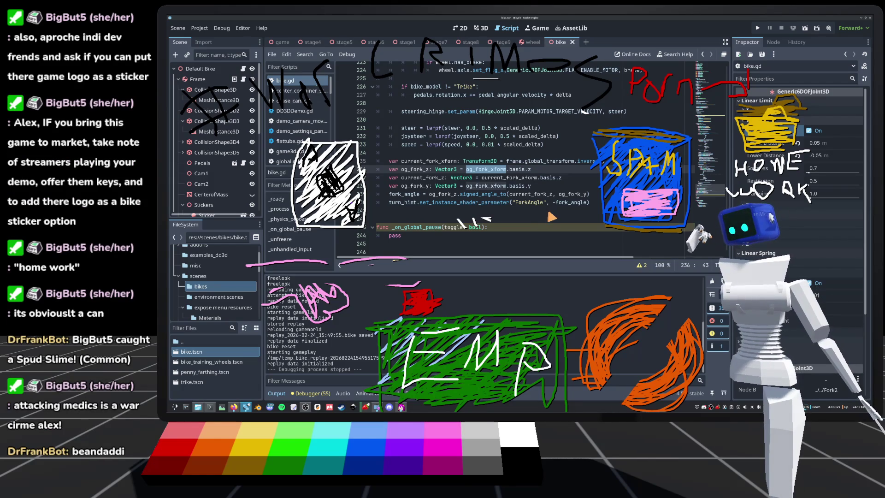
pyautogui.click(497, 154)
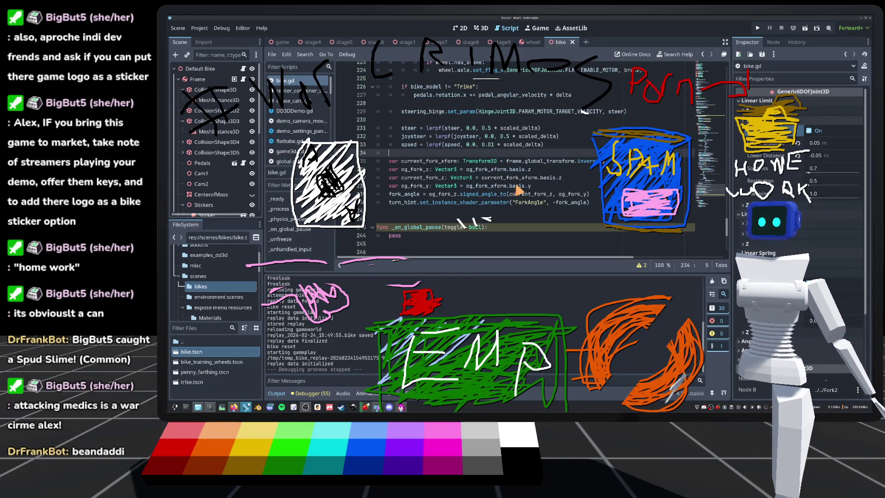
pyautogui.scroll(1, 534, 211)
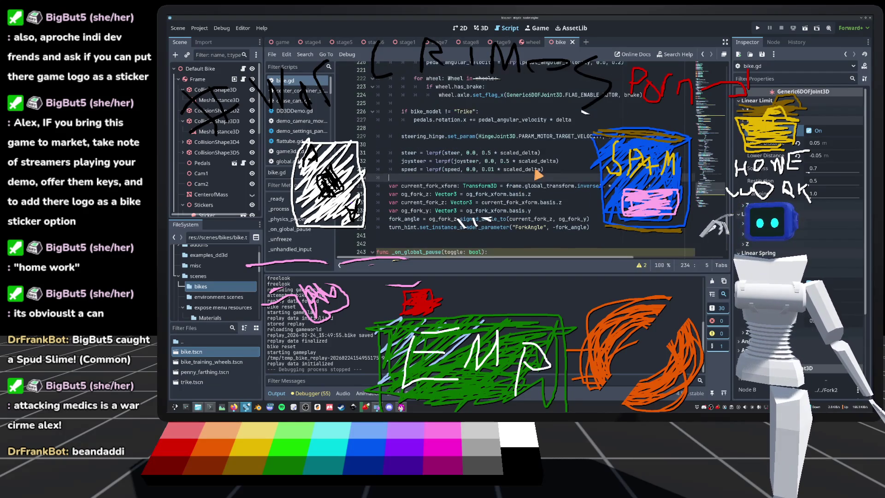
pyautogui.moveTo(516, 186)
pyautogui.scroll(-1, 433, 198)
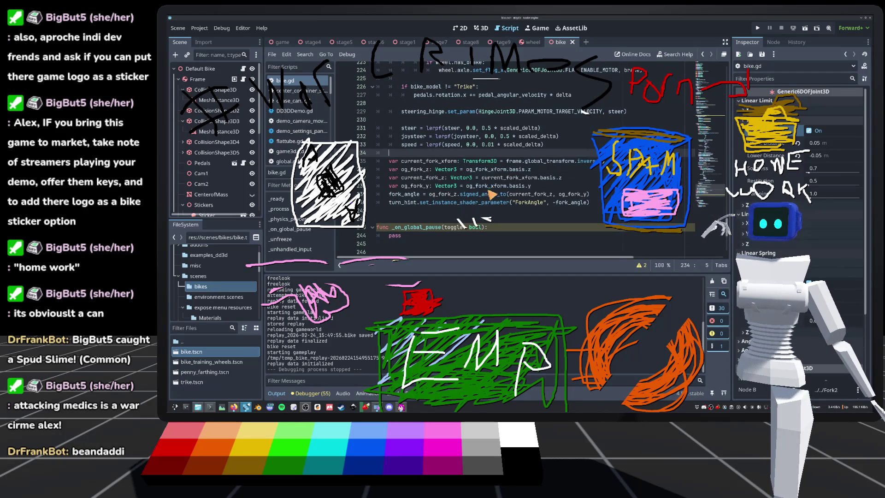
pyautogui.doubleClick(443, 195)
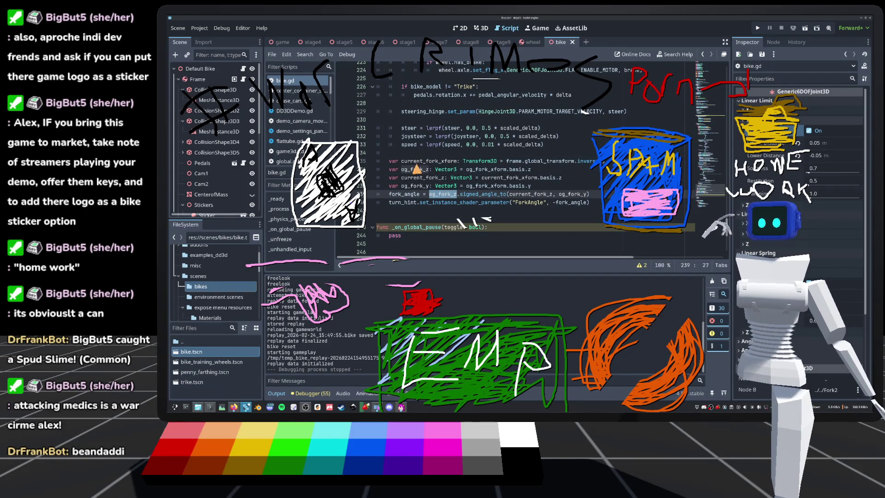
pyautogui.doubleClick(491, 170)
pyautogui.doubleClick(521, 170)
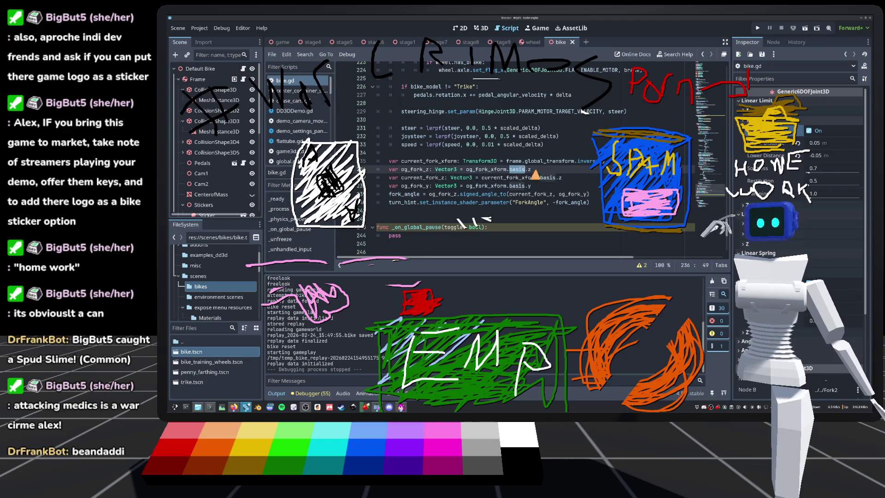
pyautogui.click(530, 170)
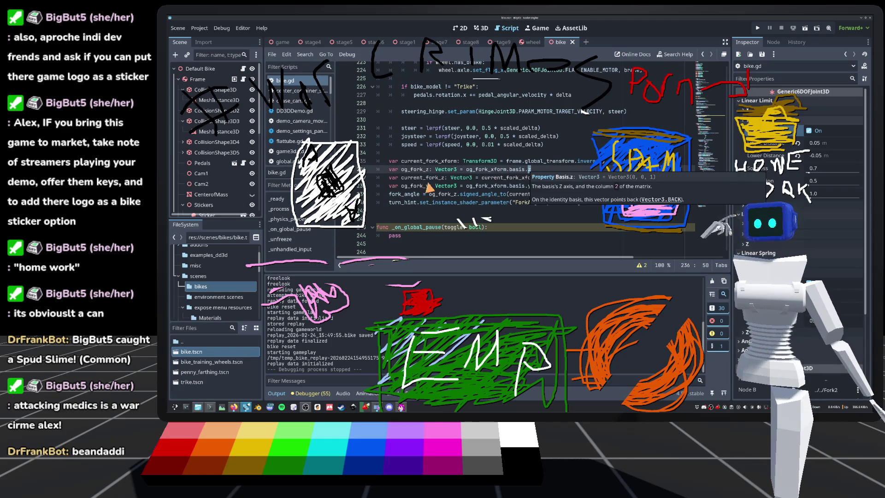
pyautogui.doubleClick(528, 178)
pyautogui.press('End')
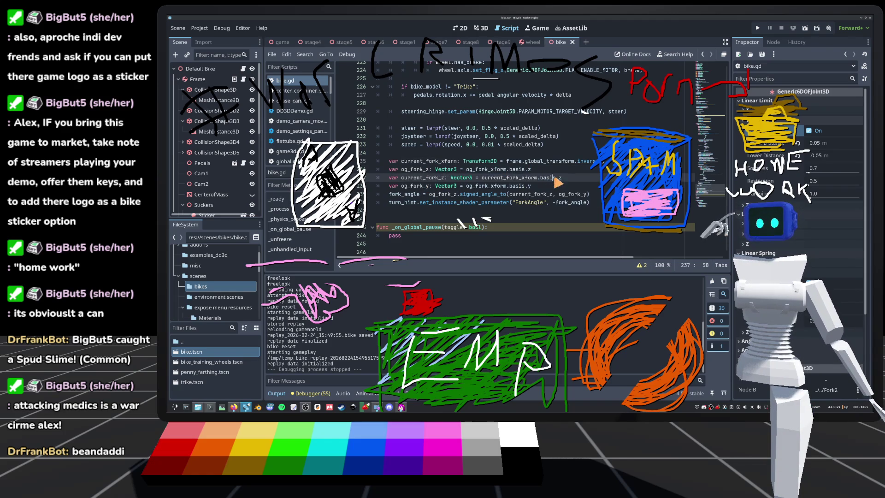
pyautogui.doubleClick(533, 179)
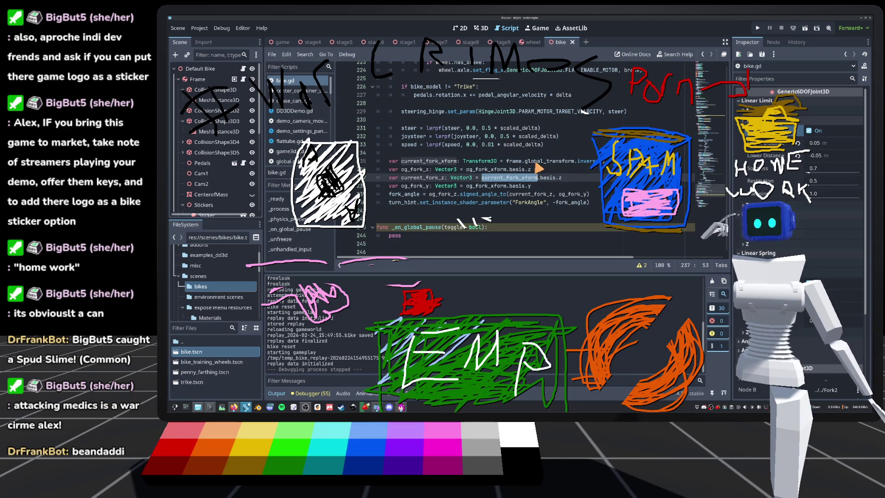
pyautogui.moveTo(513, 162); pyautogui.dragTo(620, 163)
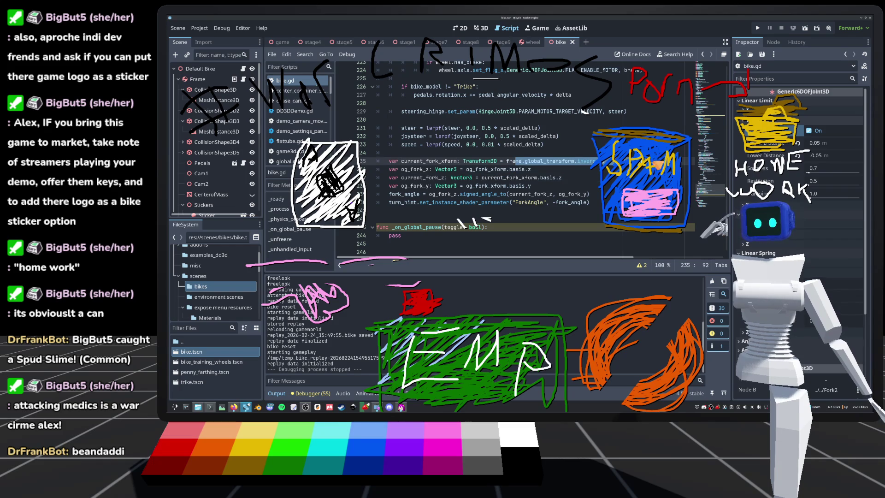
pyautogui.click(604, 161)
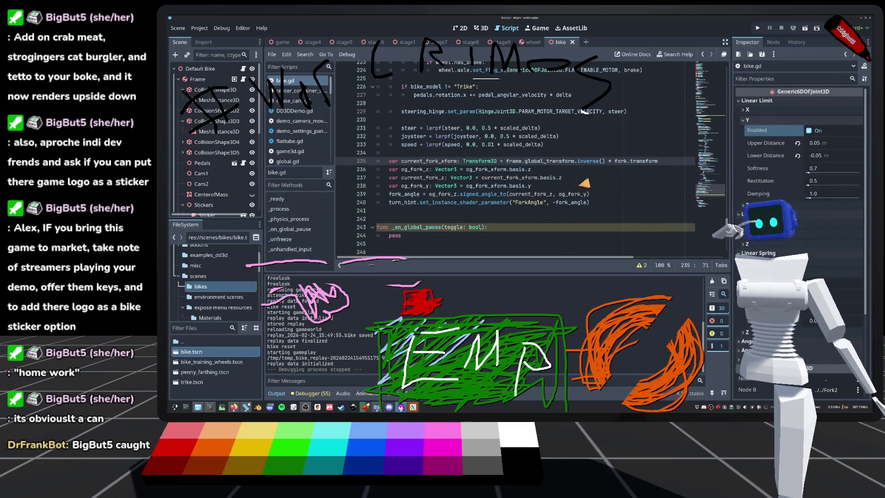
pyautogui.click(467, 161)
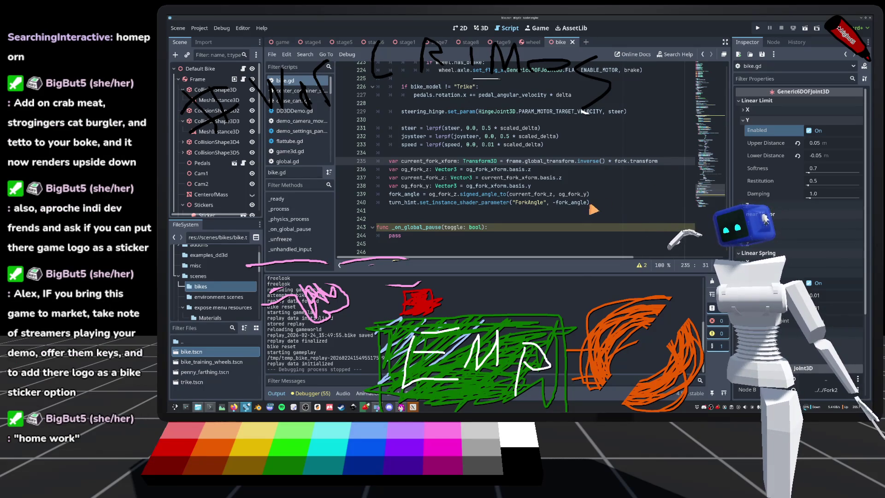
pyautogui.moveTo(507, 194)
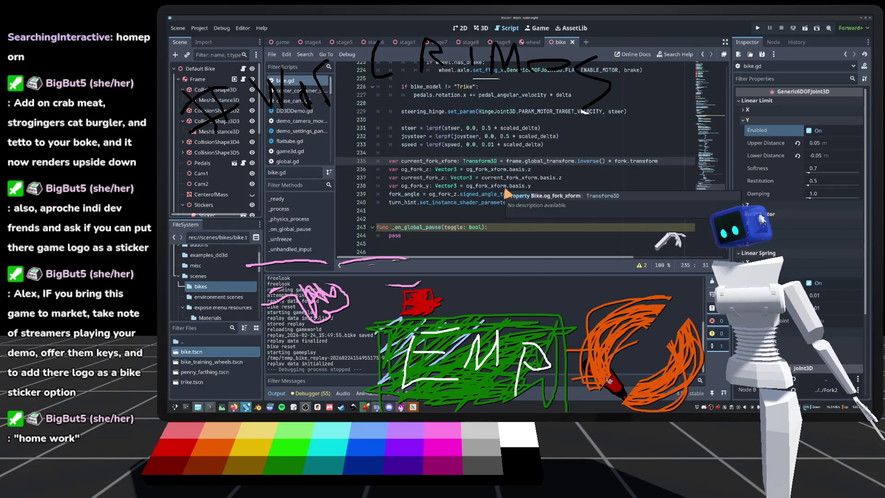
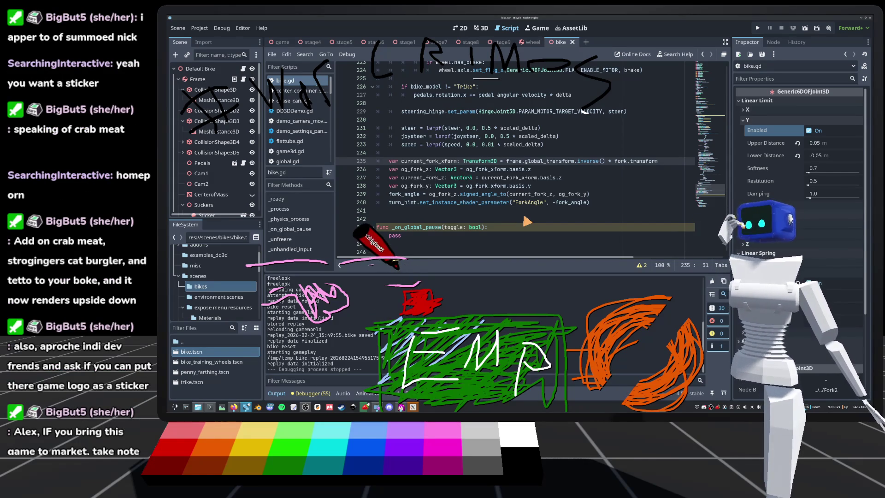
# Leave the script at line 234, switch to the 3D view, and focus on the TurnHint marker
pyautogui.scroll(2, 492, 185)
pyautogui.scroll(-2, 492, 185)
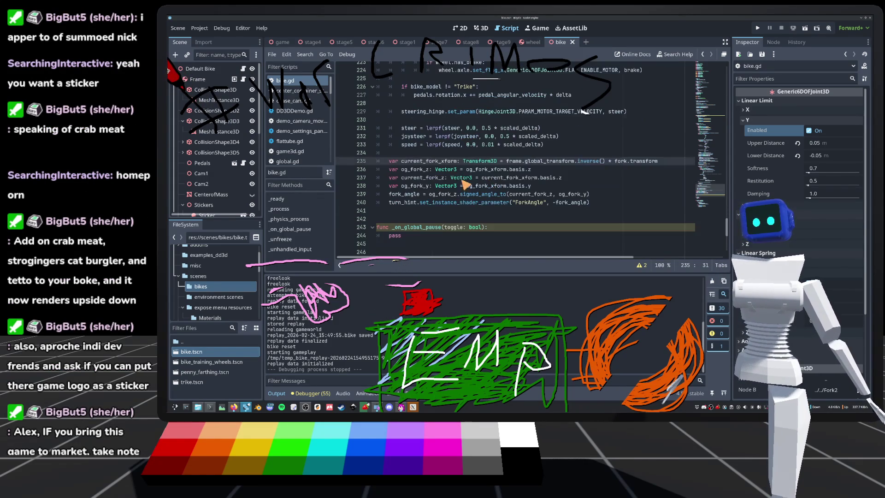
pyautogui.click(485, 157)
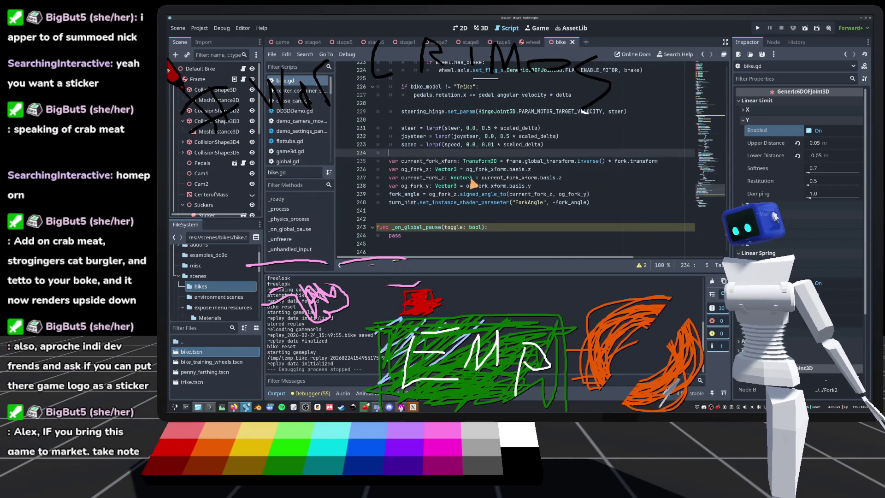
pyautogui.click(481, 28)
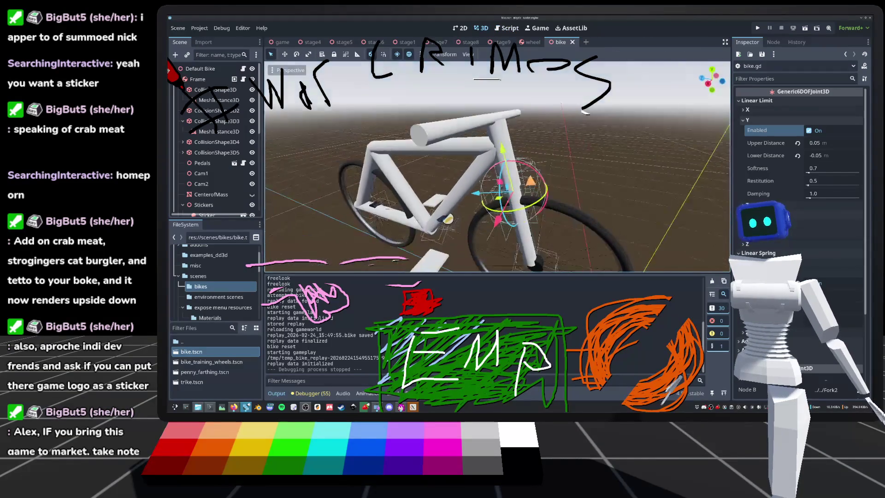
pyautogui.click(530, 180)
pyautogui.press('f')
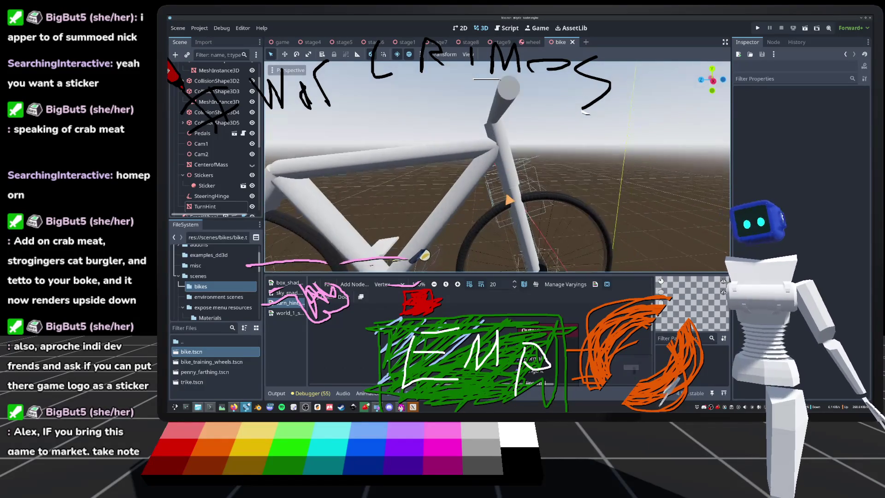
# Select the sticker mesh on the bike frame, then switch over to Blender
pyautogui.scroll(-5, 496, 166)
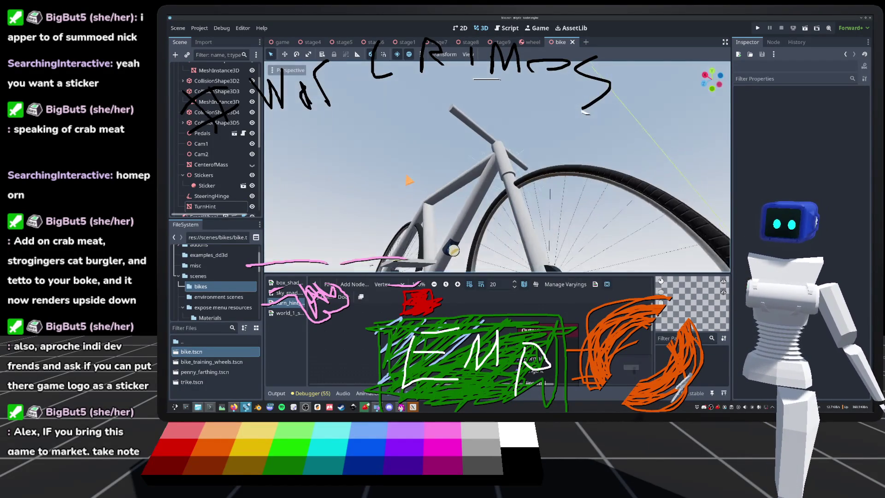
pyautogui.scroll(6, 454, 250)
pyautogui.click(493, 229)
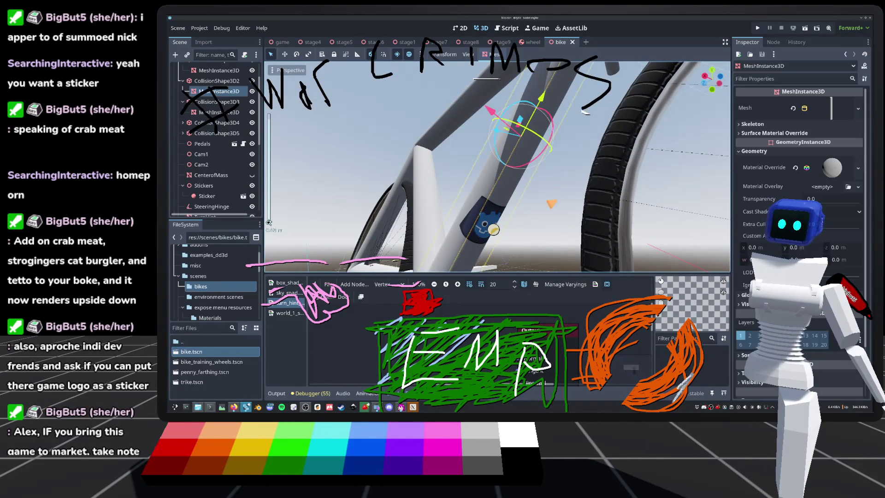
pyautogui.scroll(-4, 489, 207)
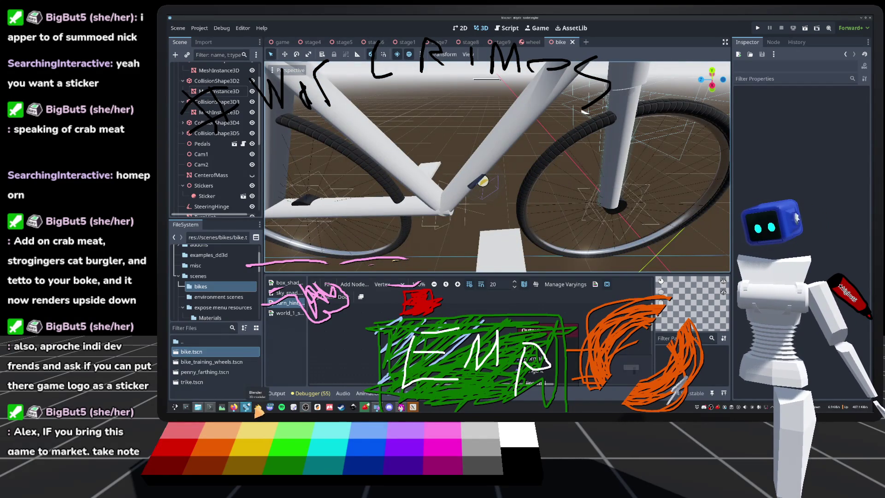
pyautogui.click(257, 407)
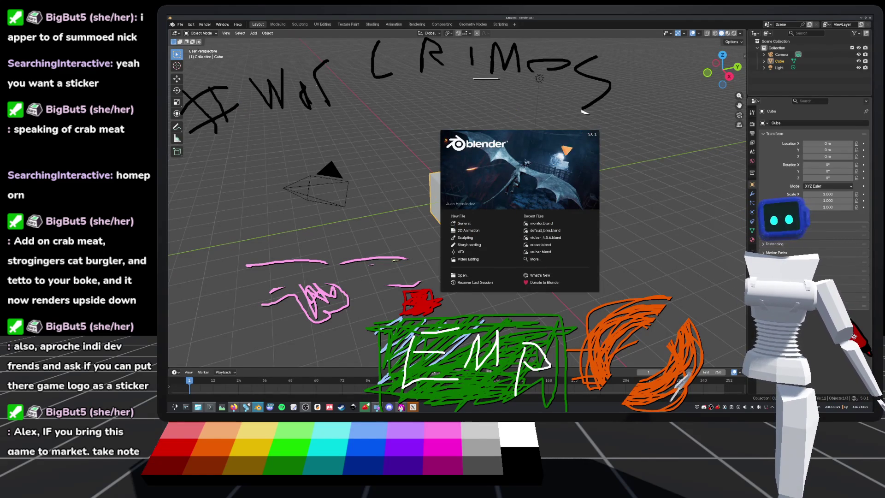
# Open default_bike.blend and orbit around the frame to compare front and side
pyautogui.click(546, 230)
pyautogui.press('Home')
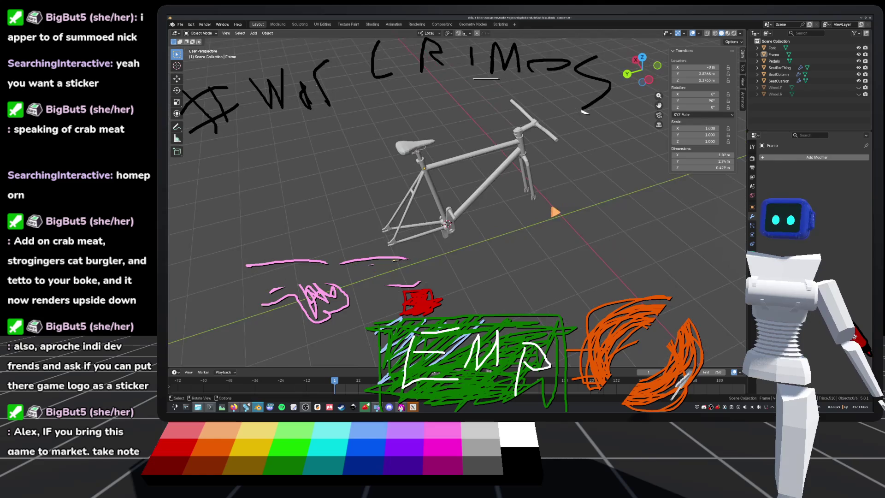
pyautogui.scroll(5, 553, 207)
pyautogui.scroll(-5, 460, 185)
pyautogui.moveTo(645, 73); pyautogui.dragTo(629, 69)
pyautogui.moveTo(515, 215)
pyautogui.mouseDown()
pyautogui.moveTo(553, 229)
pyautogui.moveTo(408, 214)
pyautogui.moveTo(369, 231)
pyautogui.mouseUp()
pyautogui.scroll(4, 530, 223)
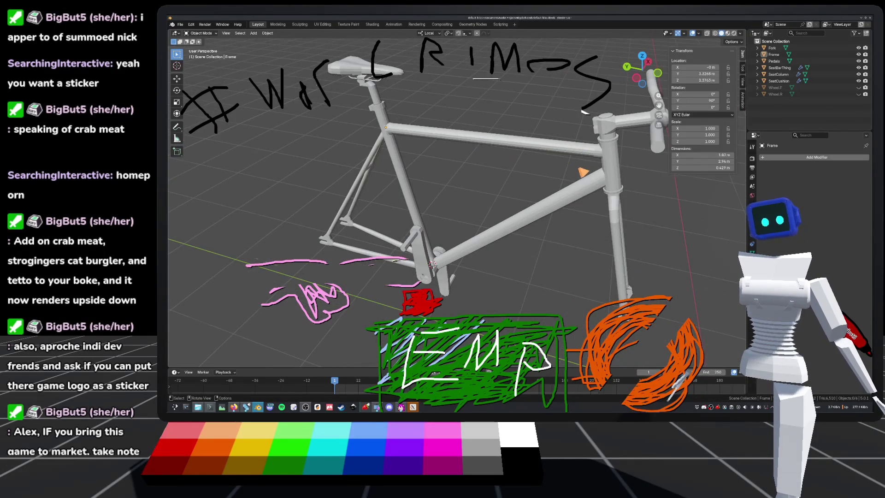
pyautogui.moveTo(583, 172); pyautogui.dragTo(516, 133)
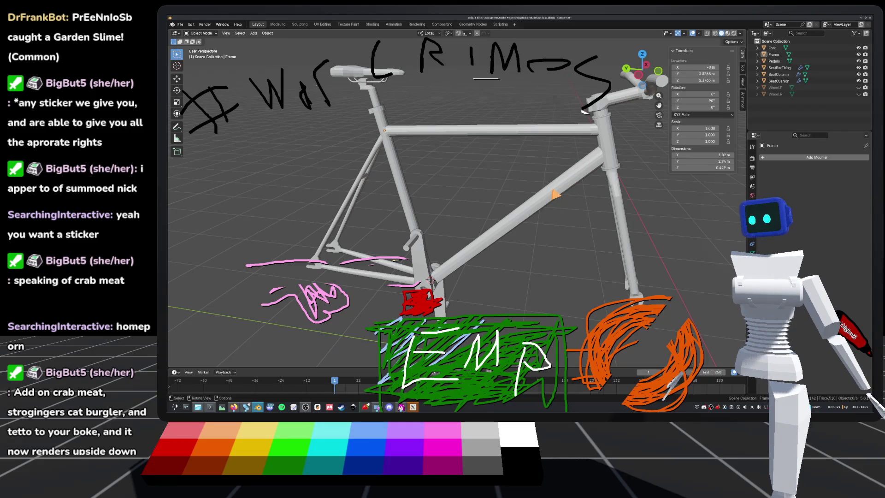
pyautogui.scroll(-5, 530, 205)
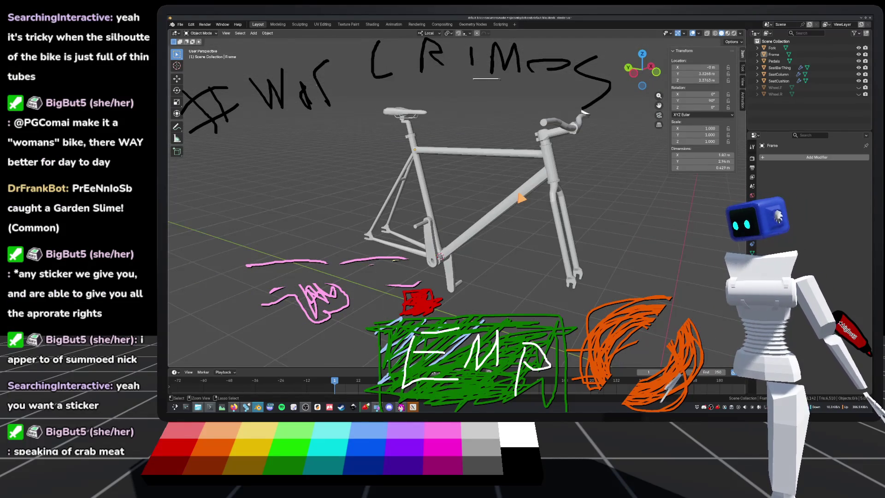
# Save default_bike.blend and orbit to a more side-on view
pyautogui.hotkey('ctrl', 's')
pyautogui.scroll(2, 583, 112)
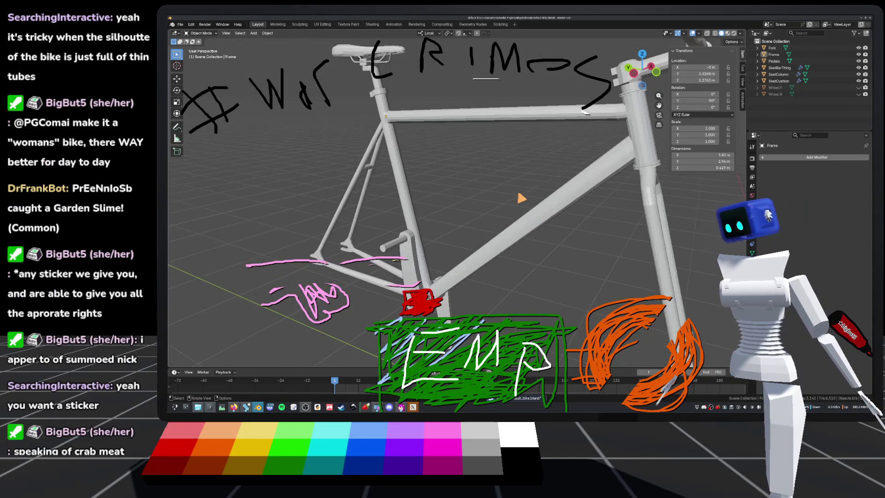
pyautogui.scroll(-2, 583, 112)
pyautogui.moveTo(583, 112)
pyautogui.mouseDown()
pyautogui.moveTo(570, 113)
pyautogui.moveTo(584, 112)
pyautogui.mouseUp()
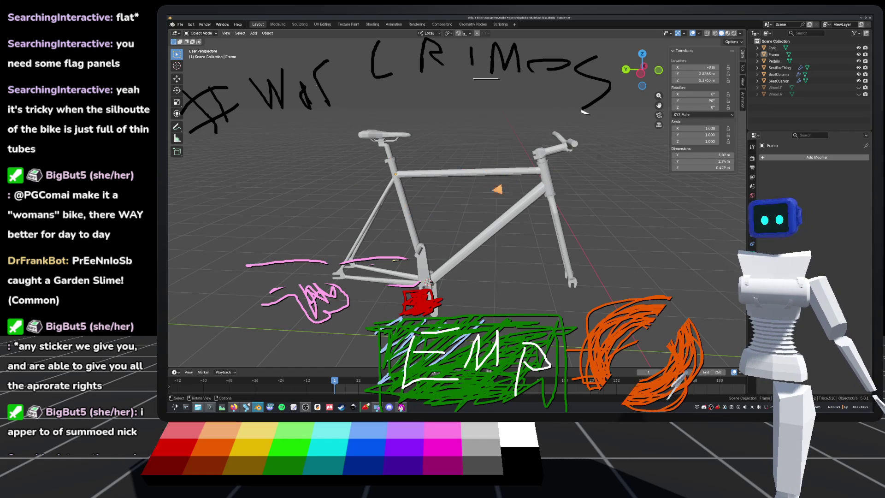
# Orbit and zoom around the bike frame through side and front angles
pyautogui.moveTo(507, 188)
pyautogui.mouseDown()
pyautogui.moveTo(516, 182)
pyautogui.moveTo(533, 193)
pyautogui.moveTo(533, 205)
pyautogui.moveTo(507, 217)
pyautogui.moveTo(508, 199)
pyautogui.moveTo(488, 223)
pyautogui.mouseUp()
pyautogui.scroll(5, 507, 216)
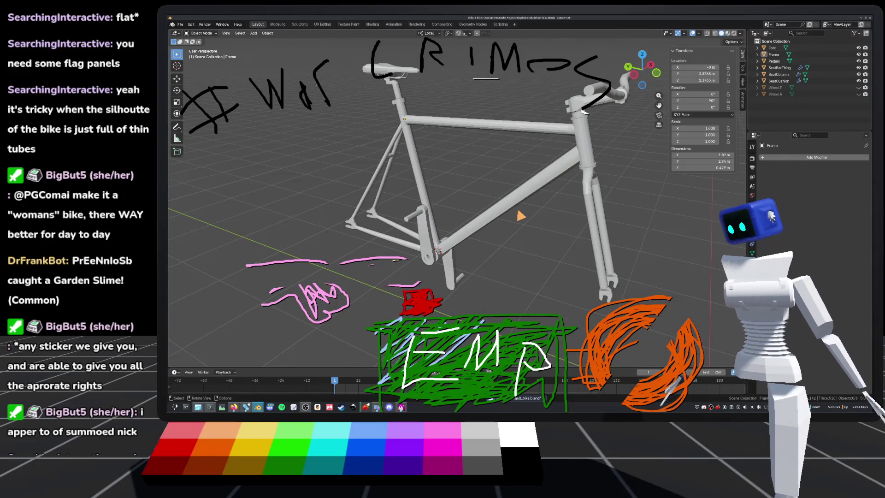
pyautogui.moveTo(519, 221)
pyautogui.mouseDown()
pyautogui.moveTo(537, 205)
pyautogui.moveTo(573, 213)
pyautogui.moveTo(554, 204)
pyautogui.moveTo(564, 206)
pyautogui.moveTo(458, 221)
pyautogui.moveTo(567, 224)
pyautogui.mouseUp()
pyautogui.scroll(4, 577, 205)
pyautogui.scroll(-6, 577, 205)
pyautogui.moveTo(514, 235)
pyautogui.mouseDown()
pyautogui.moveTo(465, 225)
pyautogui.moveTo(516, 238)
pyautogui.moveTo(568, 205)
pyautogui.moveTo(571, 214)
pyautogui.mouseUp()
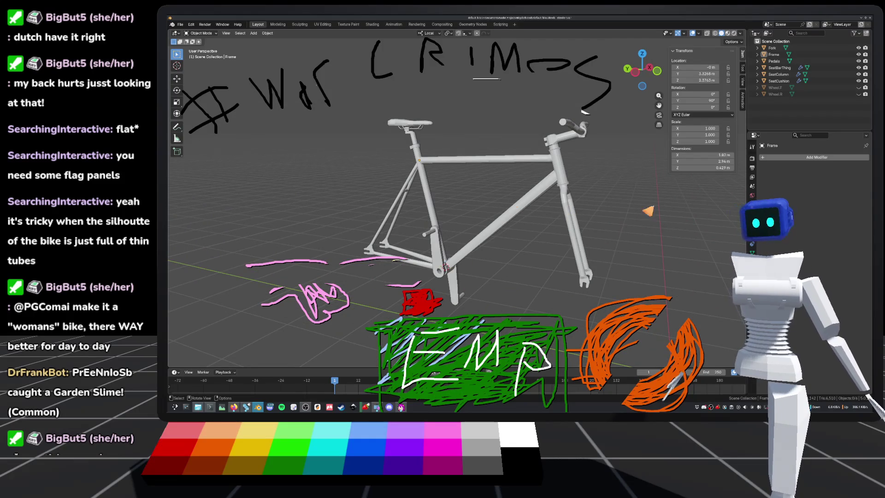
pyautogui.moveTo(599, 252)
pyautogui.mouseDown()
pyautogui.moveTo(582, 247)
pyautogui.moveTo(593, 257)
pyautogui.mouseUp()
pyautogui.scroll(3, 581, 209)
pyautogui.scroll(-4, 581, 209)
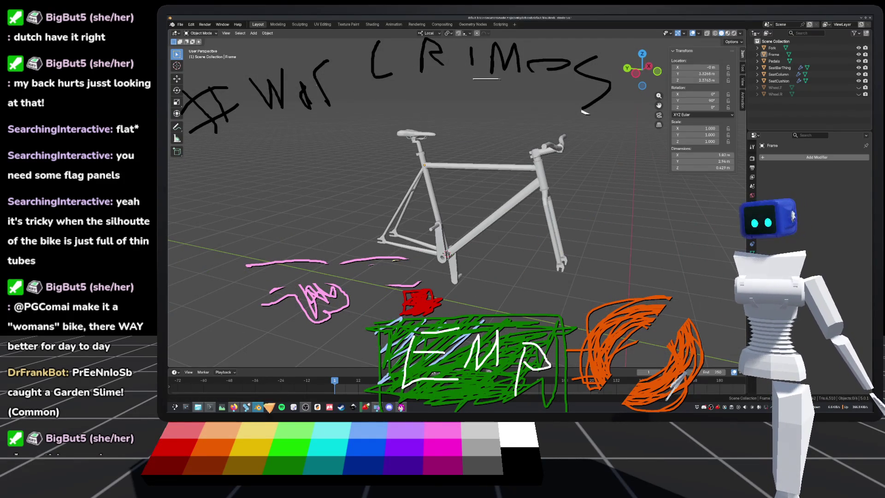
pyautogui.scroll(2, 495, 256)
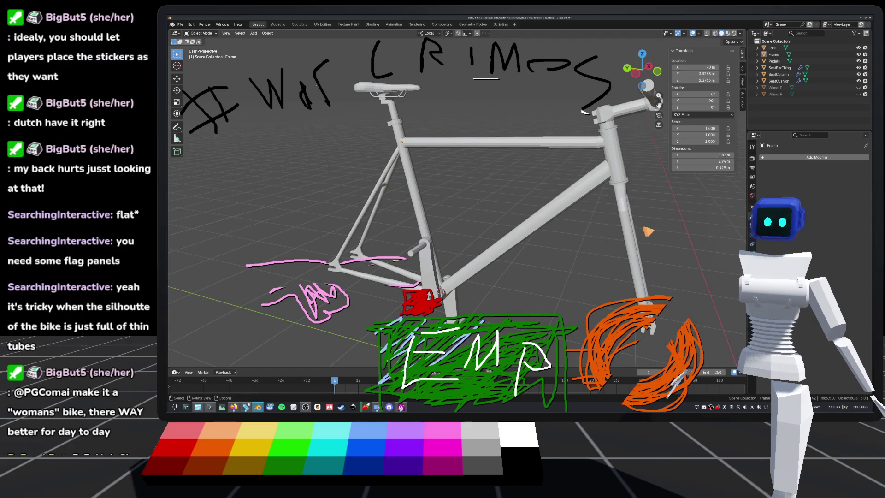
# Turn the handlebars and fork toward the view, then switch to Firefox
pyautogui.moveTo(547, 248); pyautogui.dragTo(615, 234)
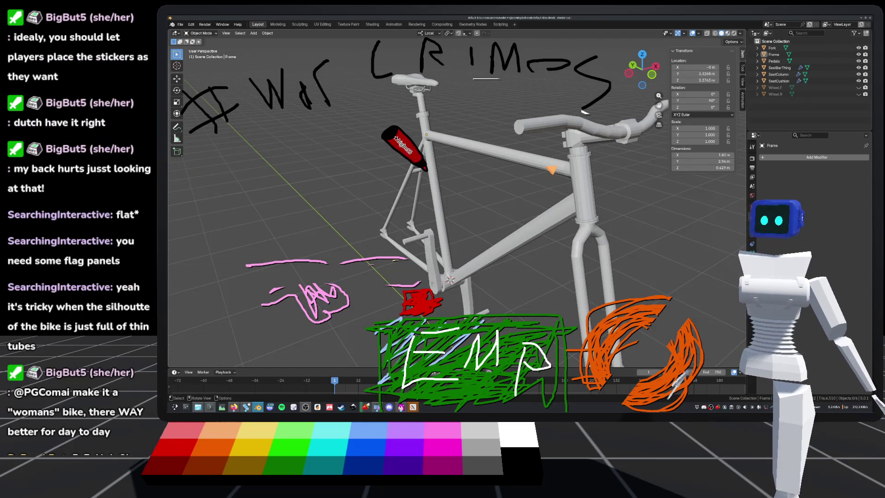
pyautogui.moveTo(483, 182)
pyautogui.mouseDown()
pyautogui.moveTo(504, 229)
pyautogui.moveTo(516, 222)
pyautogui.mouseUp()
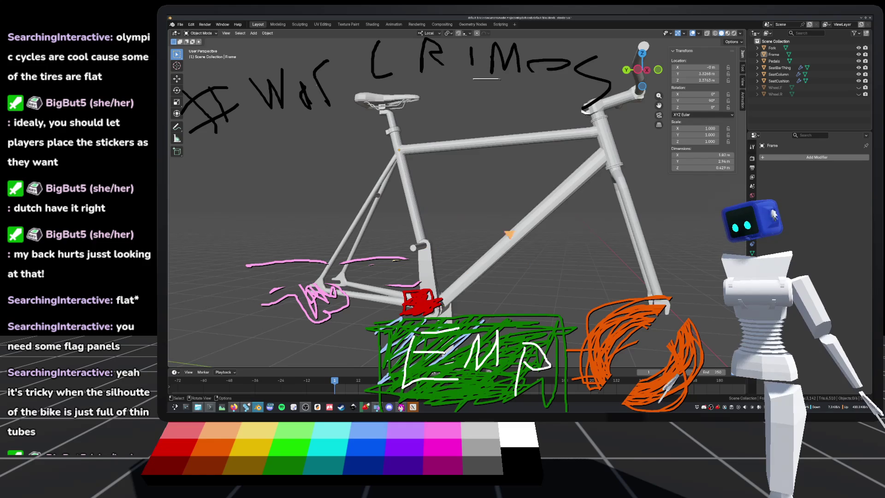
pyautogui.scroll(-3, 519, 201)
pyautogui.scroll(4, 535, 193)
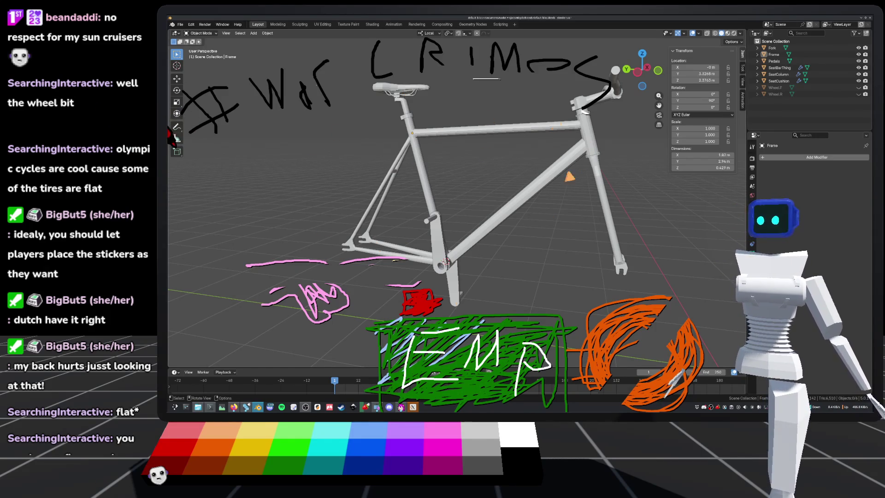
pyautogui.click(234, 407)
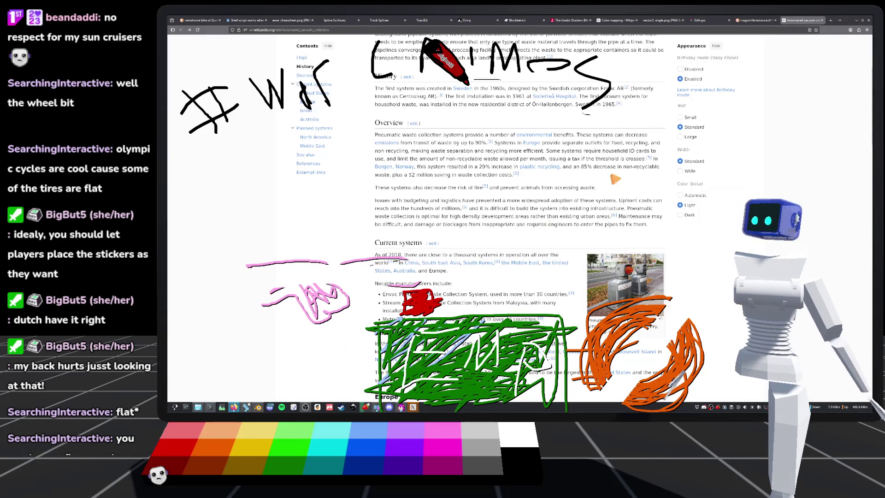
# In a new tab, search 'sun cruiser', switch to Images, and refine to 'sun cruiser bike'
pyautogui.click(827, 23)
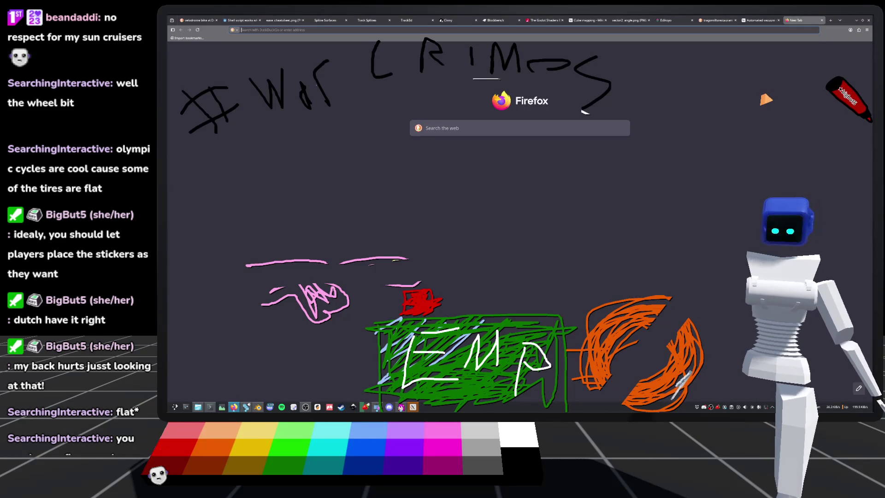
pyautogui.write('sun cruiser')
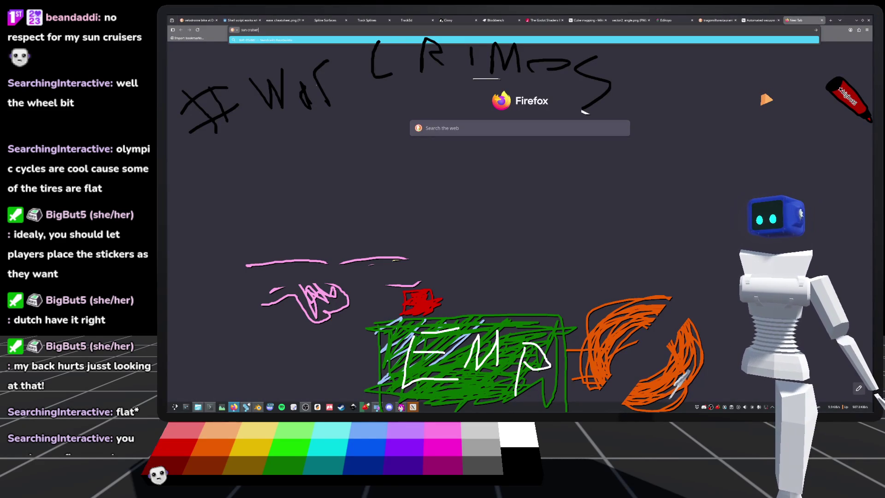
pyautogui.press('Return')
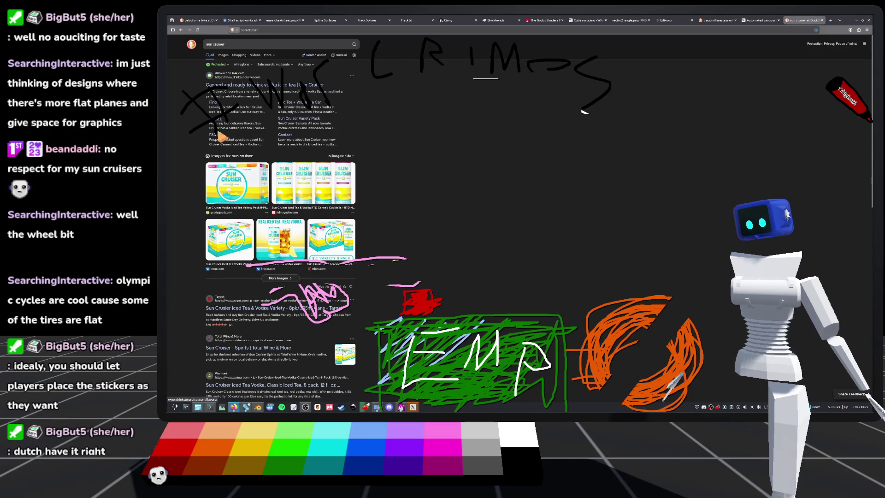
pyautogui.click(224, 54)
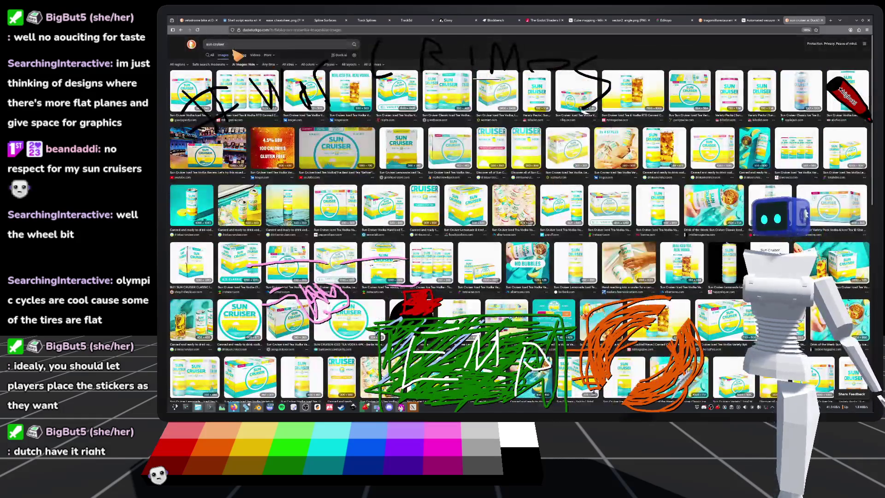
pyautogui.click(225, 44)
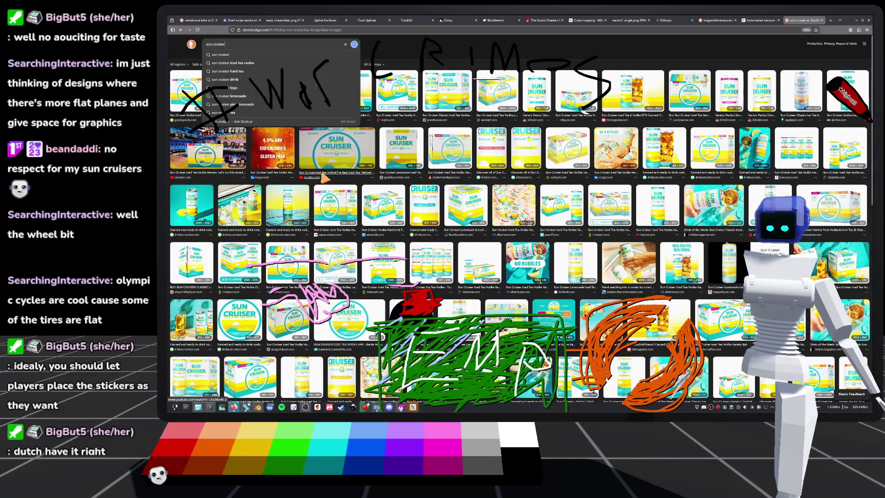
pyautogui.write('bike')
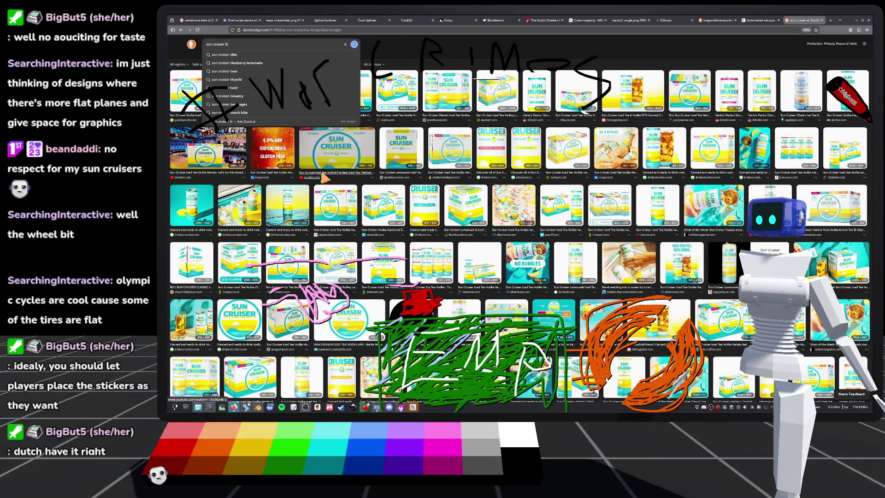
pyautogui.press('Return')
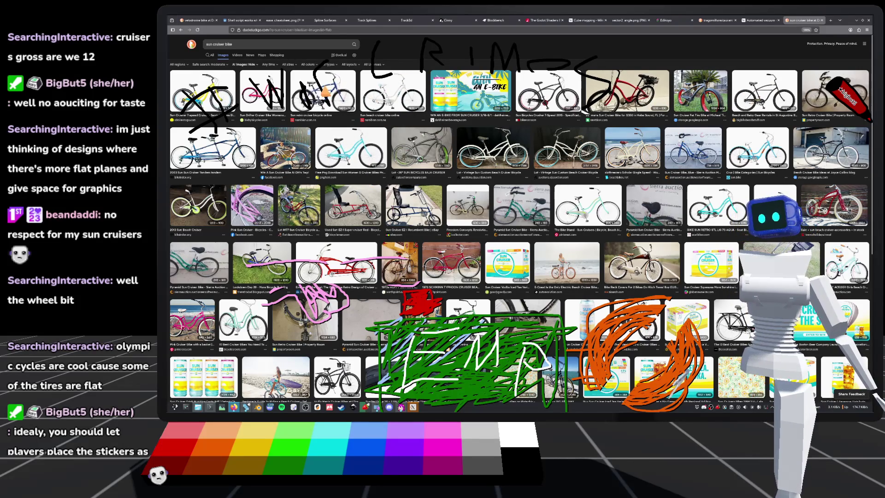
# Preview the black beach cruiser image from the St Augustine rental site
pyautogui.click(765, 94)
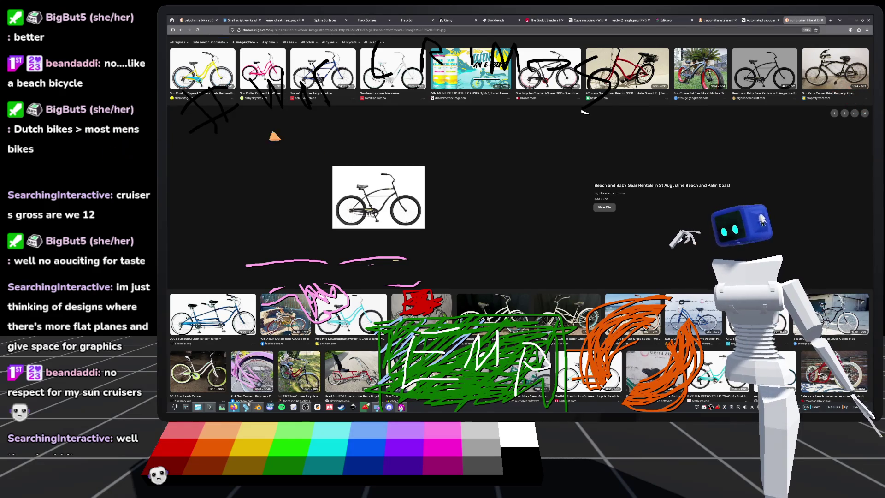
# Preview the black Sun Cruiser Fat Tire Bike with red rims
pyautogui.scroll(1, 558, 229)
pyautogui.click(702, 105)
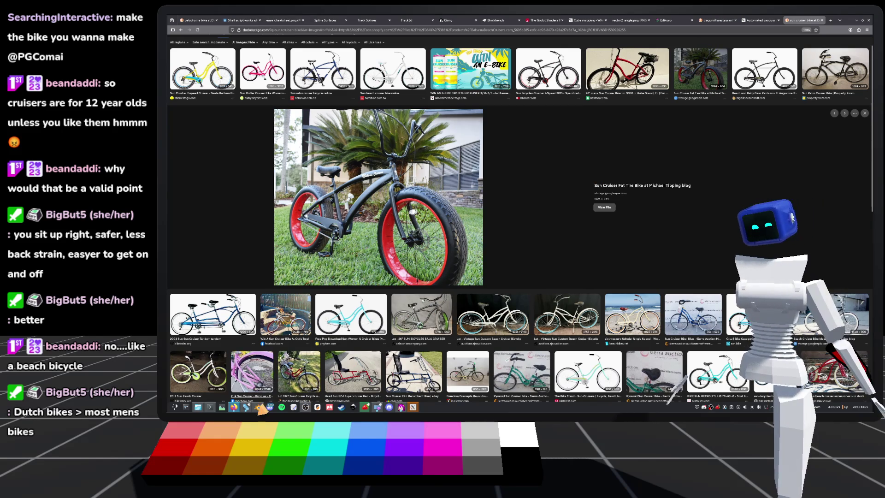
# Switch to Blender, orbit around the wheel-less frame, and save default_bike.blend
pyautogui.click(257, 407)
pyautogui.scroll(-3, 549, 235)
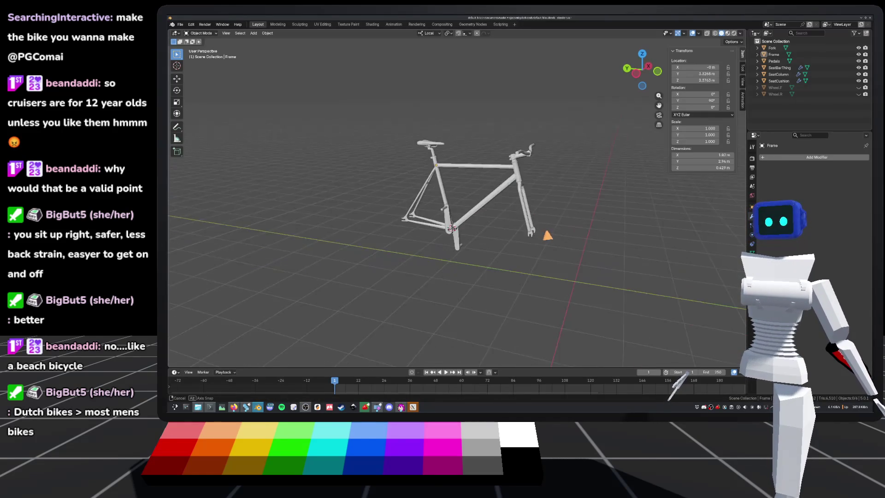
pyautogui.scroll(4, 545, 235)
pyautogui.moveTo(528, 257)
pyautogui.mouseDown()
pyautogui.moveTo(549, 241)
pyautogui.moveTo(534, 247)
pyautogui.mouseUp()
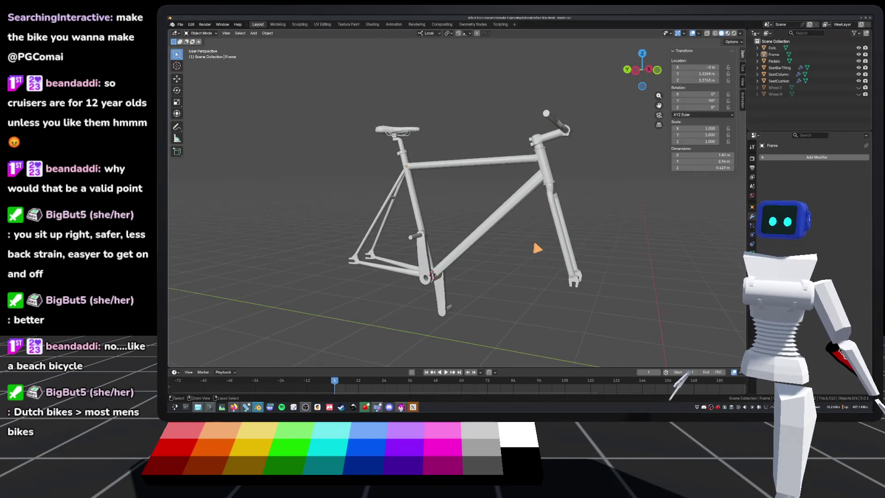
pyautogui.hotkey('ctrl', 's')
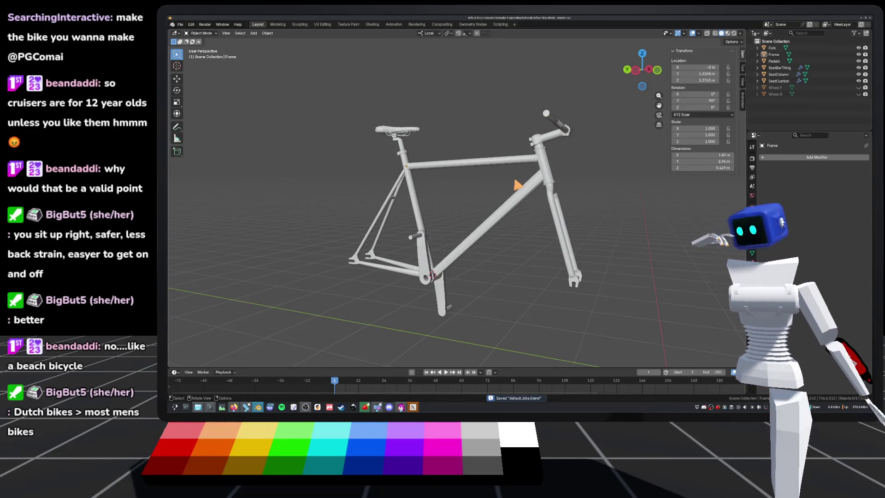
# Return to Firefox and scroll through the Sun Cruiser fat-tire bike image results
pyautogui.click(234, 407)
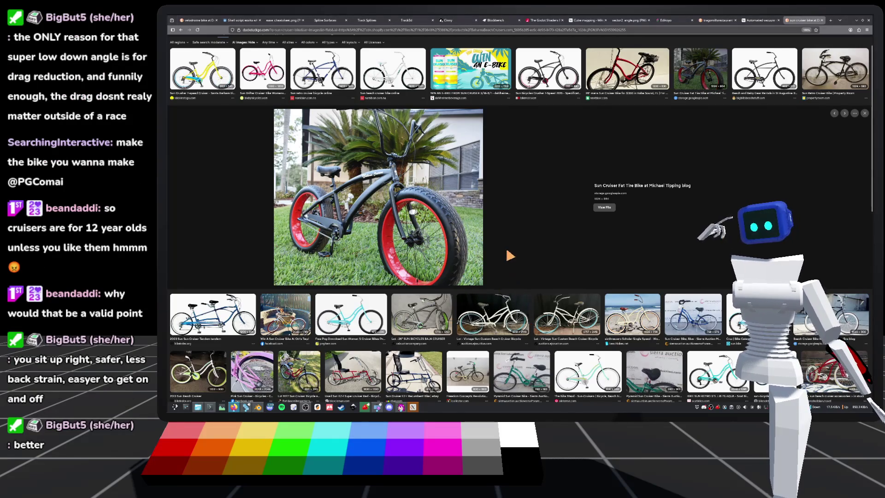
pyautogui.scroll(-3, 509, 291)
pyautogui.scroll(3, 530, 299)
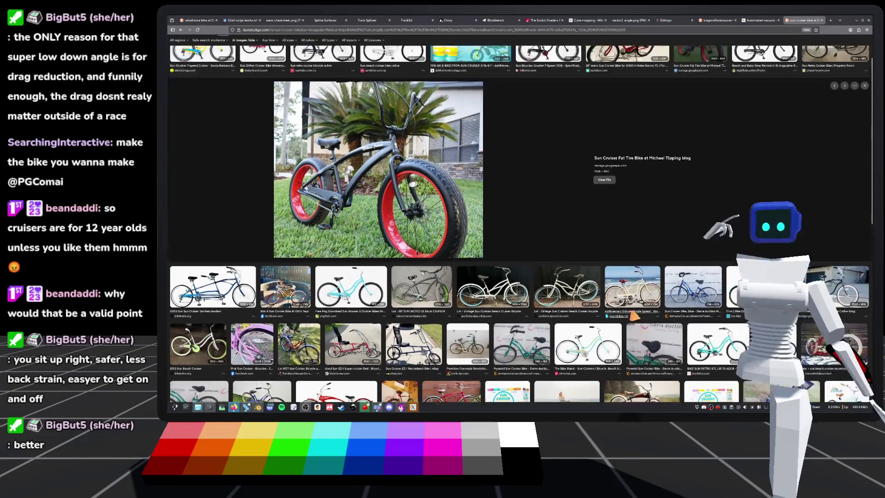
pyautogui.scroll(-3, 530, 299)
pyautogui.scroll(3, 530, 300)
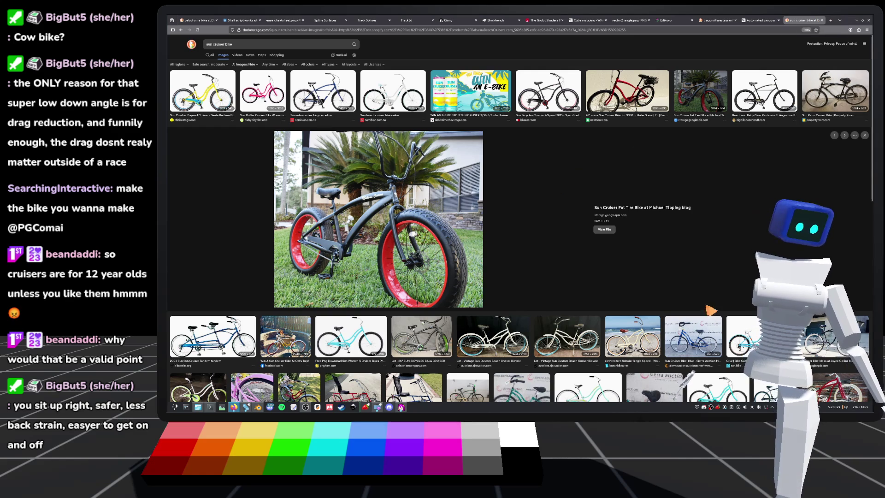
pyautogui.scroll(-3, 507, 285)
pyautogui.scroll(3, 415, 276)
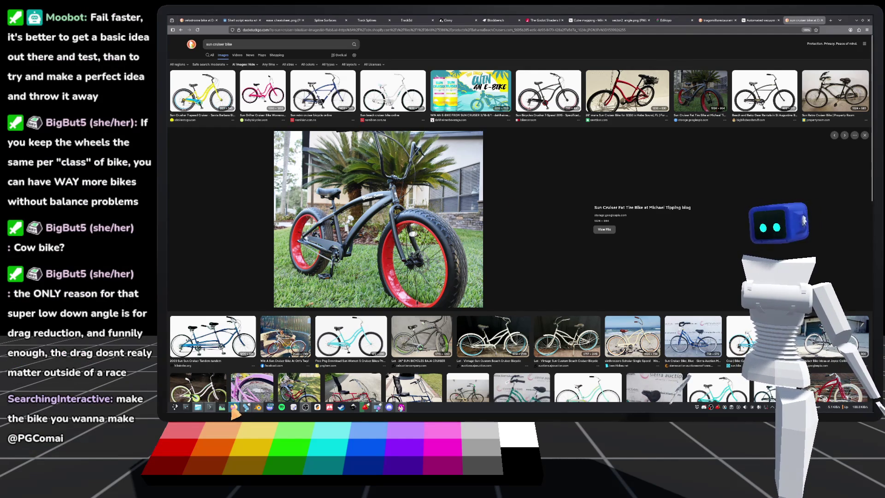
pyautogui.moveTo(233, 408)
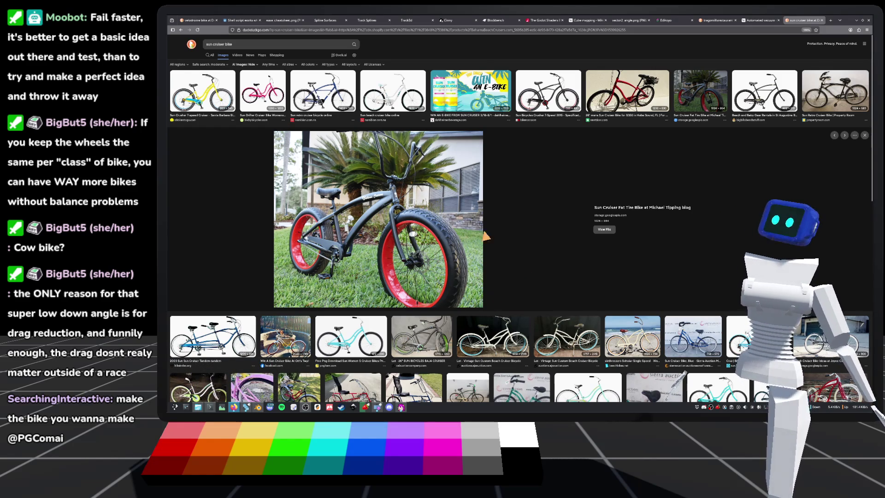
# Switch to the Godot bike scene and zoom around a higher, frontal view of the bike
pyautogui.click(246, 407)
pyautogui.scroll(6, 497, 166)
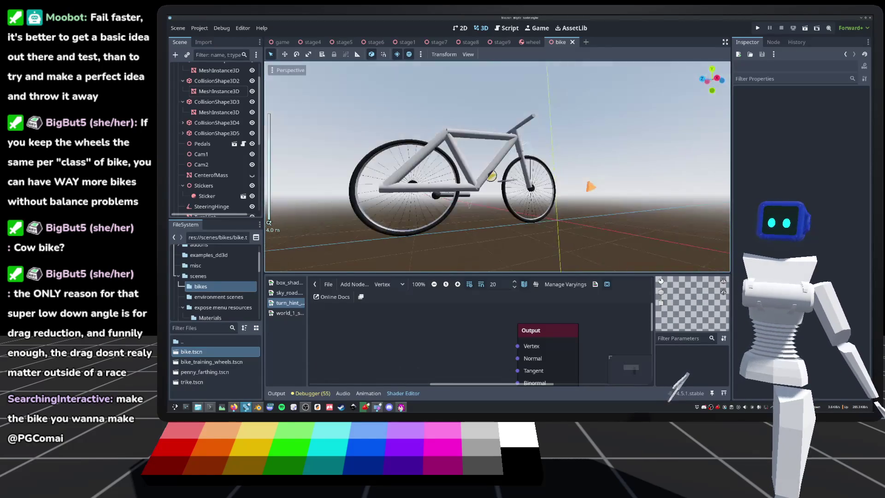
pyautogui.moveTo(541, 185)
pyautogui.mouseDown()
pyautogui.moveTo(511, 193)
pyautogui.moveTo(461, 184)
pyautogui.mouseUp()
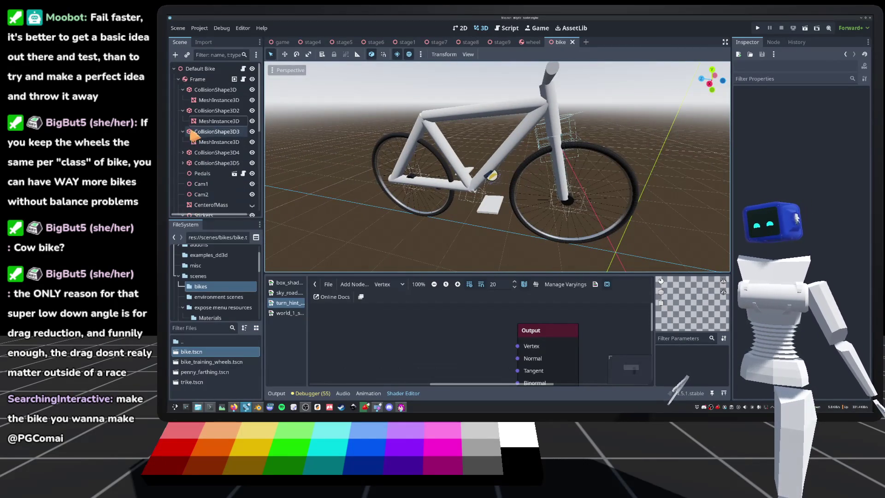
pyautogui.scroll(-1, 218, 118)
pyautogui.scroll(3, 221, 113)
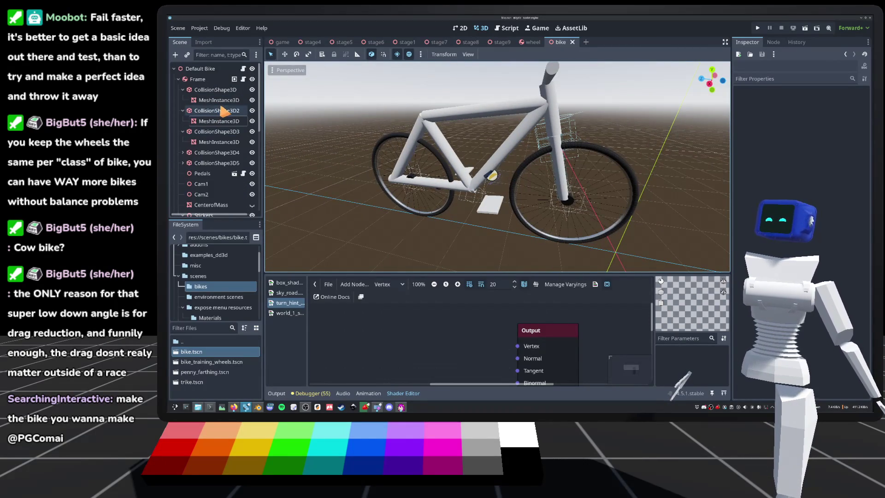
pyautogui.scroll(-5, 530, 170)
pyautogui.scroll(6, 497, 166)
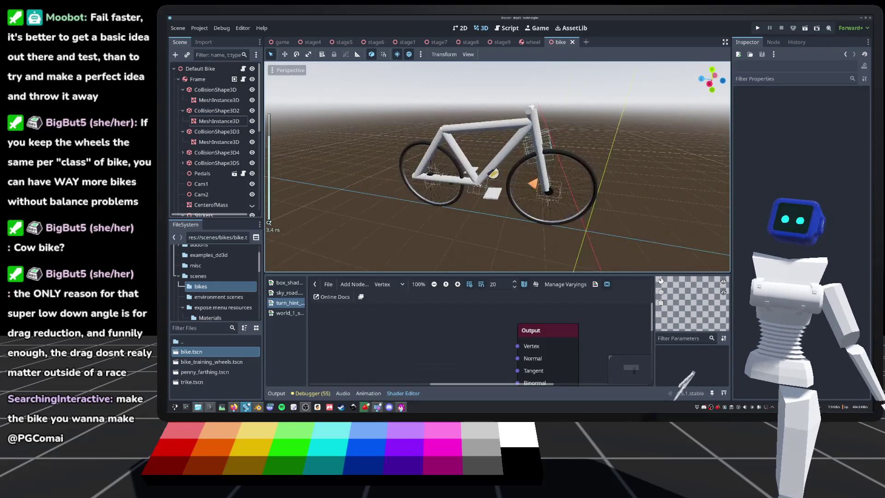
pyautogui.scroll(-2, 497, 166)
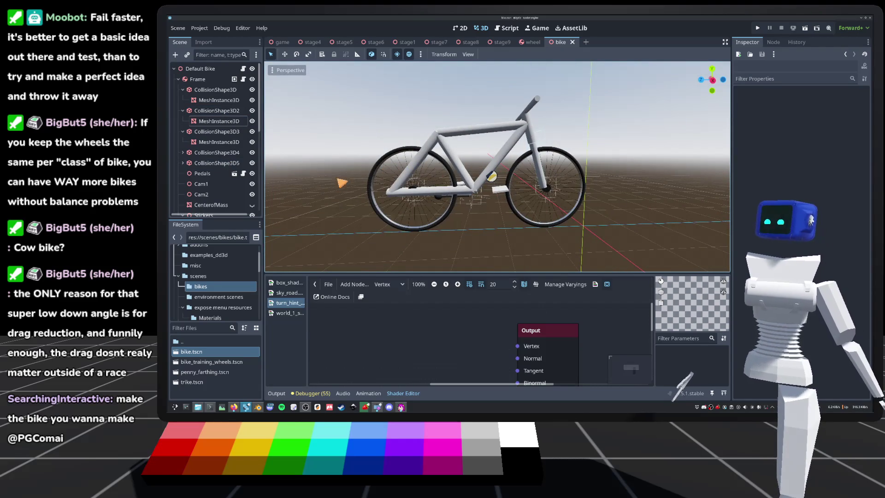
pyautogui.scroll(-2, 497, 165)
pyautogui.scroll(3, 496, 166)
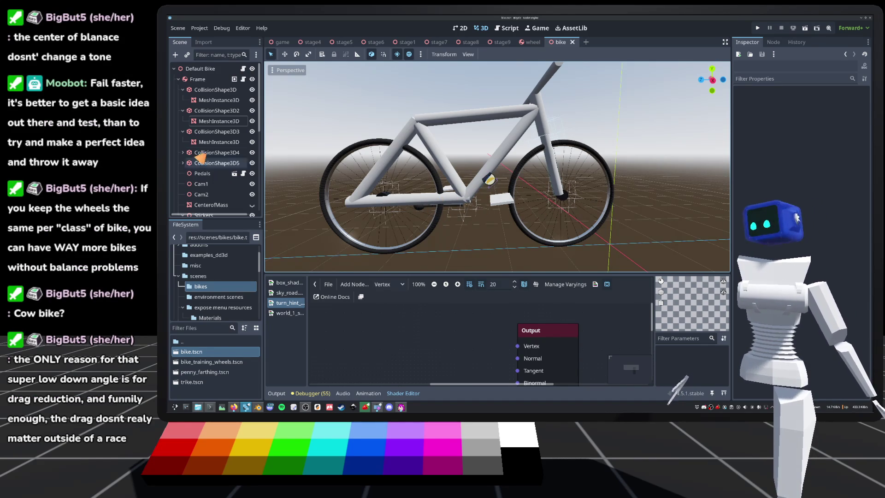
pyautogui.scroll(-4, 512, 200)
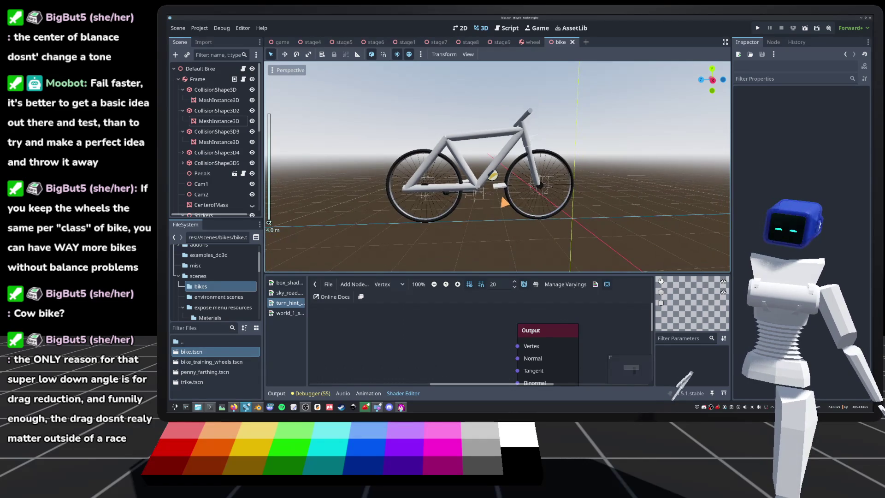
pyautogui.scroll(2, 497, 175)
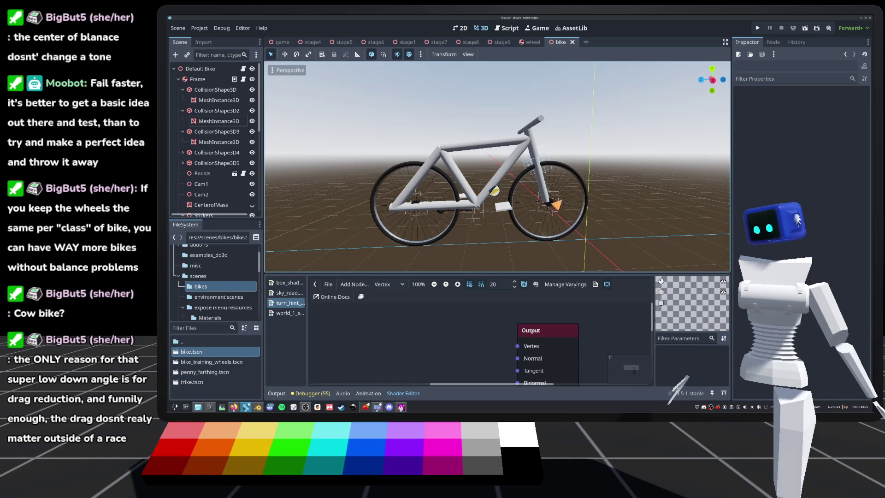
pyautogui.scroll(3, 498, 175)
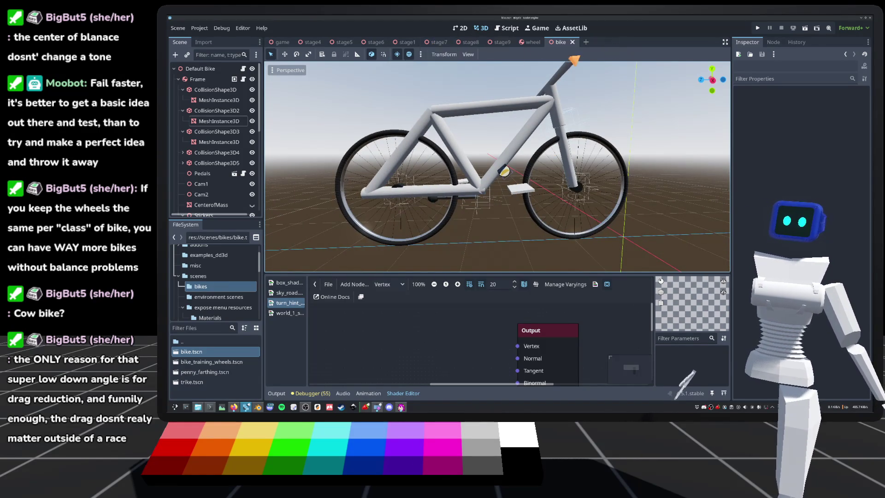
# Level to a side-on view, look down from above, then switch to the Rainbow Pimp Gear page
pyautogui.moveTo(369, 43)
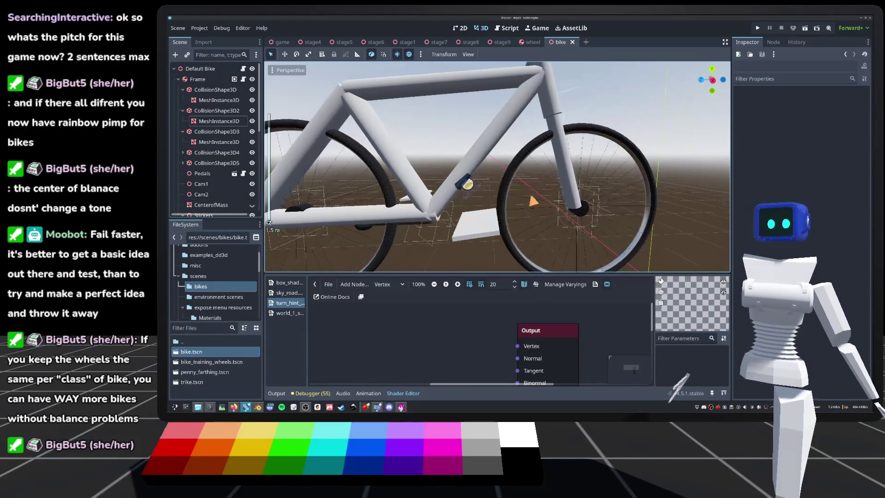
pyautogui.scroll(-3, 461, 193)
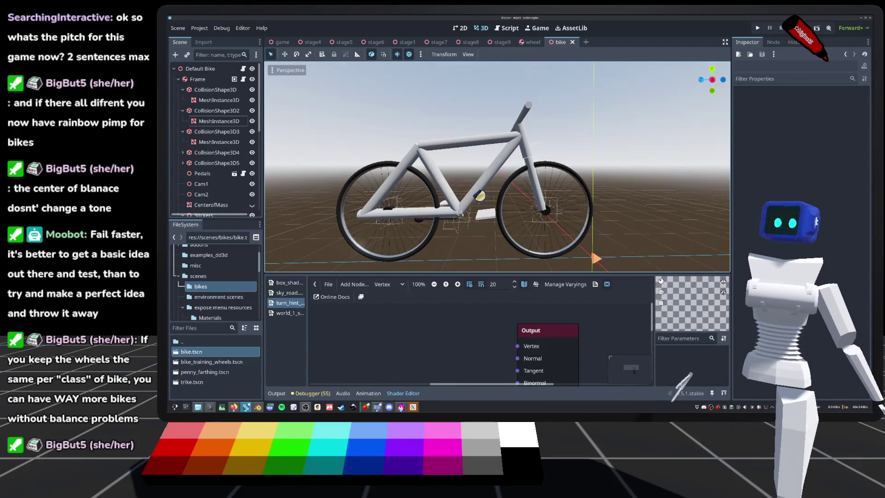
pyautogui.moveTo(596, 258); pyautogui.dragTo(602, 248)
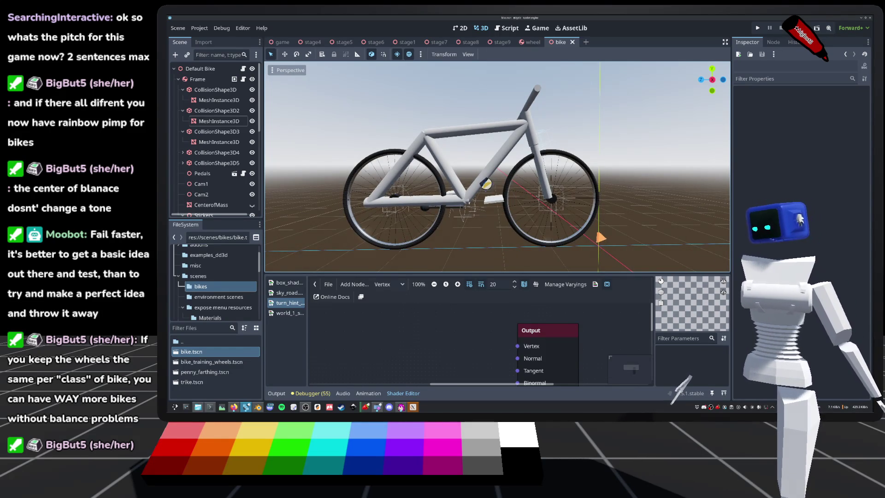
pyautogui.scroll(-3, 599, 243)
pyautogui.moveTo(599, 242); pyautogui.dragTo(610, 239)
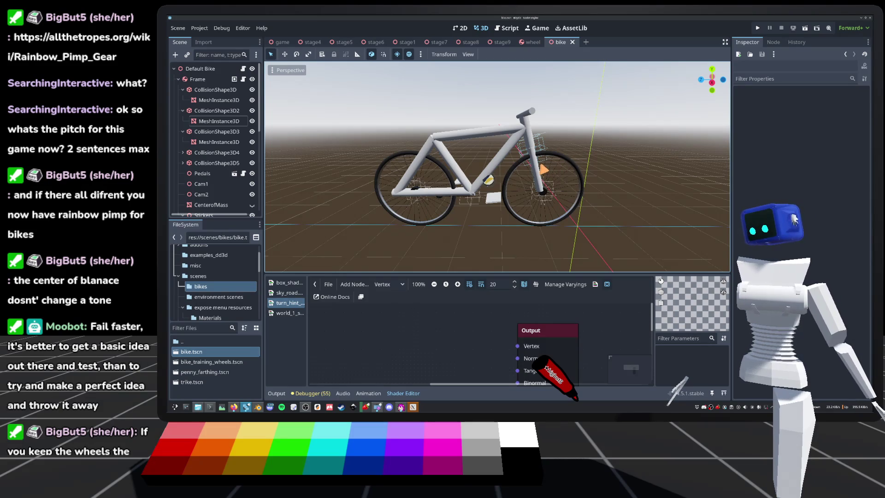
pyautogui.hotkey('alt', 'Tab')
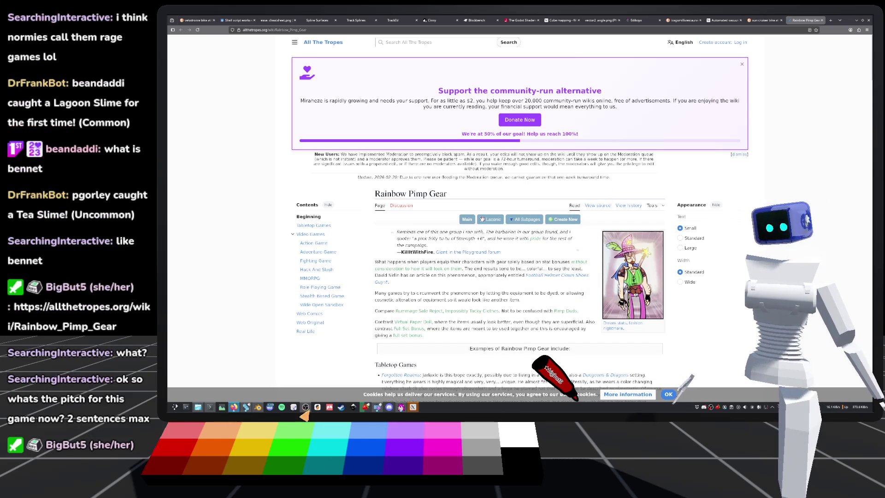
# Finish reading Rainbow Pimp Gear and return to the wheeled bike in Godot
pyautogui.moveTo(241, 411)
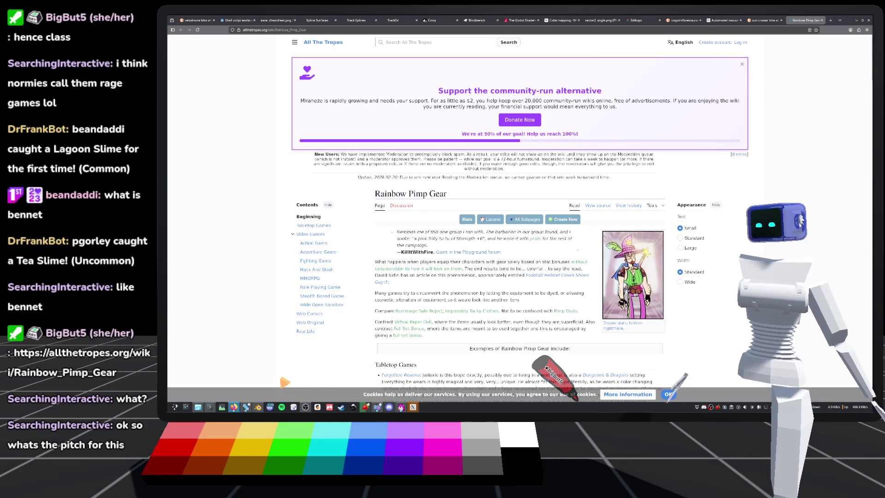
pyautogui.click(246, 408)
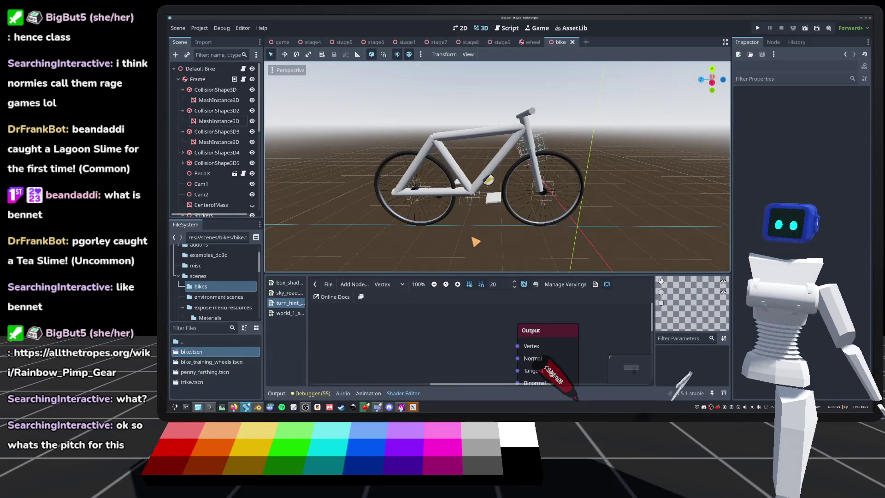
# Orbit and zoom around the bike model from several angles, then save the bike scene
pyautogui.moveTo(477, 240)
pyautogui.mouseDown()
pyautogui.moveTo(533, 203)
pyautogui.moveTo(528, 214)
pyautogui.mouseUp()
pyautogui.scroll(2, 528, 213)
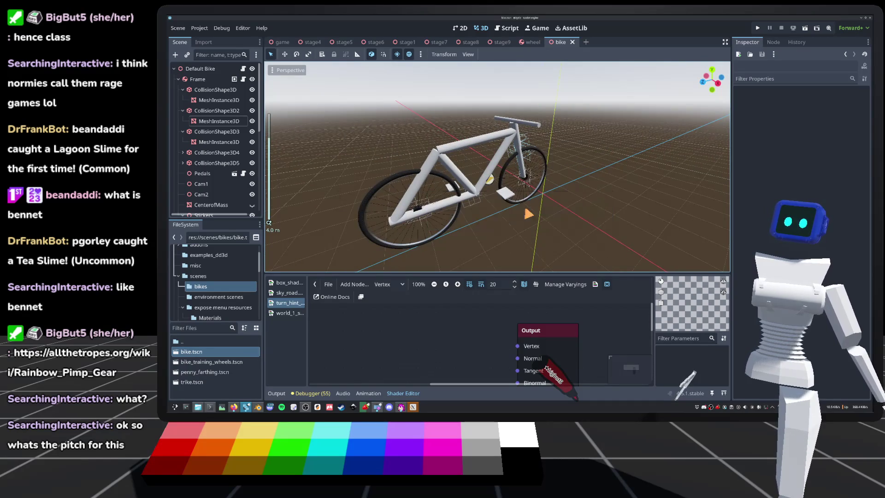
pyautogui.moveTo(576, 123); pyautogui.dragTo(559, 122)
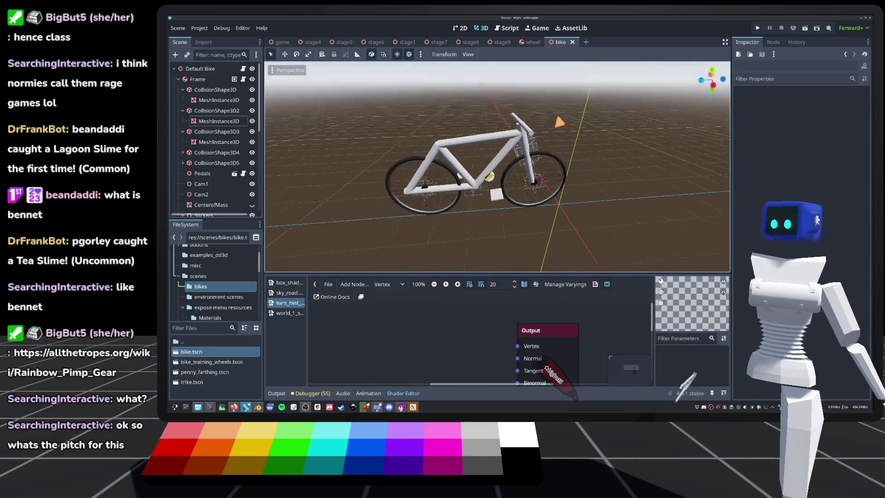
pyautogui.scroll(2, 560, 123)
pyautogui.scroll(1, 559, 122)
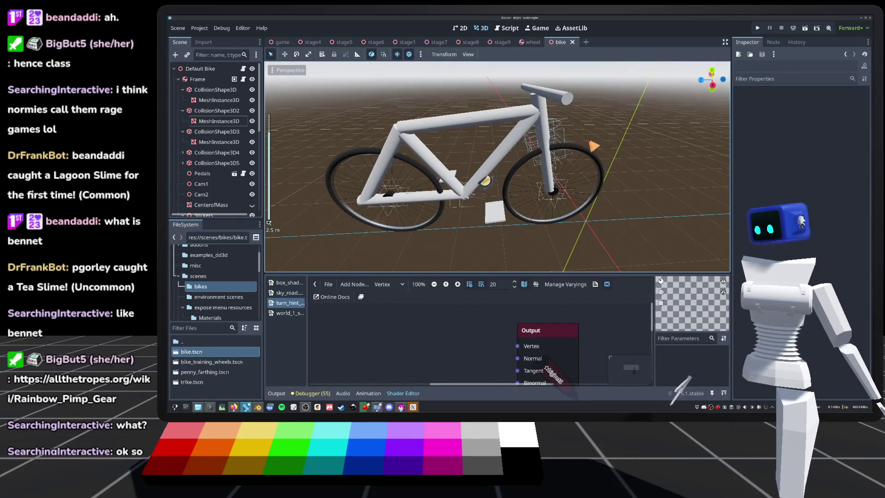
pyautogui.moveTo(595, 147); pyautogui.dragTo(565, 161)
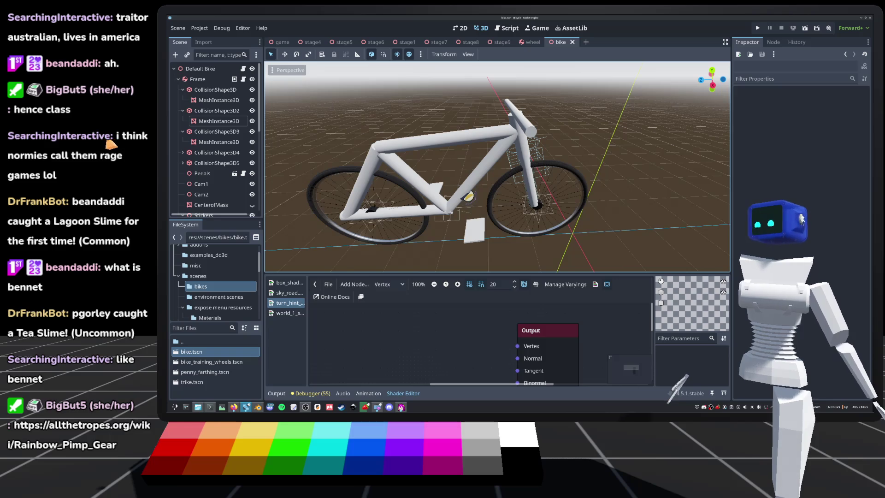
pyautogui.moveTo(497, 166); pyautogui.dragTo(341, 172)
pyautogui.scroll(2, 497, 166)
pyautogui.scroll(-2, 498, 166)
pyautogui.hotkey('ctrl', 's')
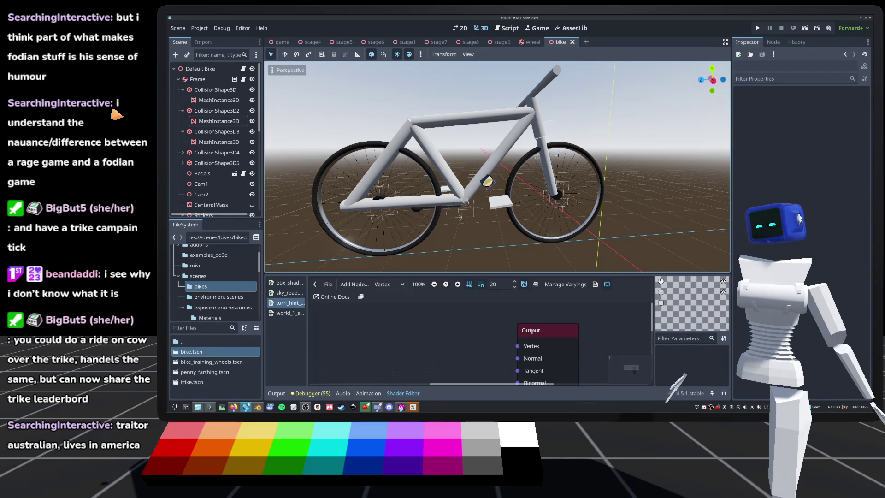
pyautogui.scroll(-4, 530, 199)
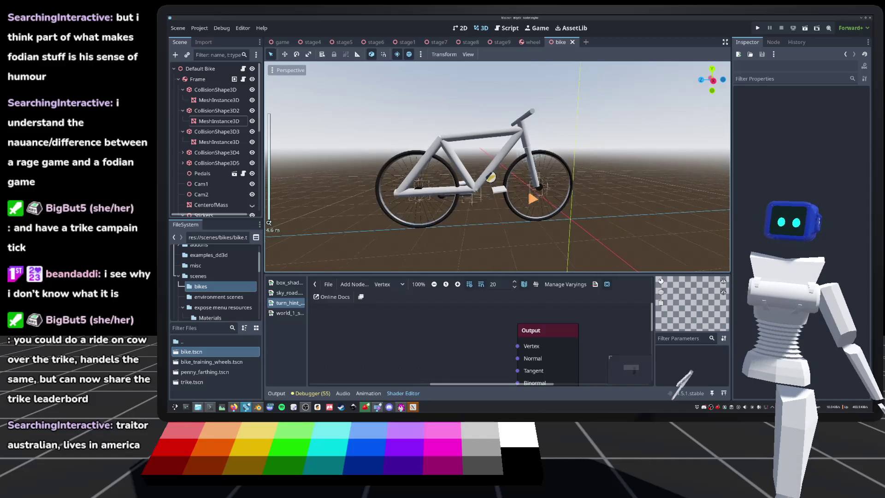
# Orbit to a flatter side view of the bike and save the bike scene
pyautogui.moveTo(269, 223); pyautogui.dragTo(325, 188)
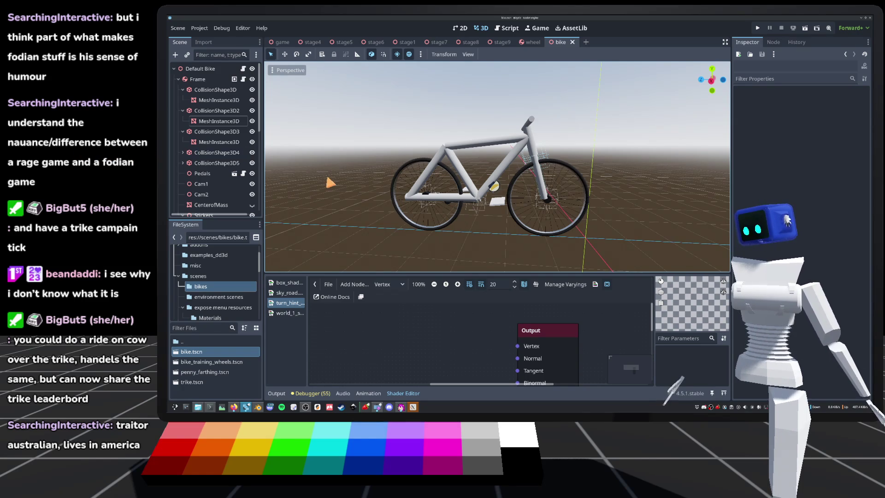
pyautogui.scroll(-3, 269, 223)
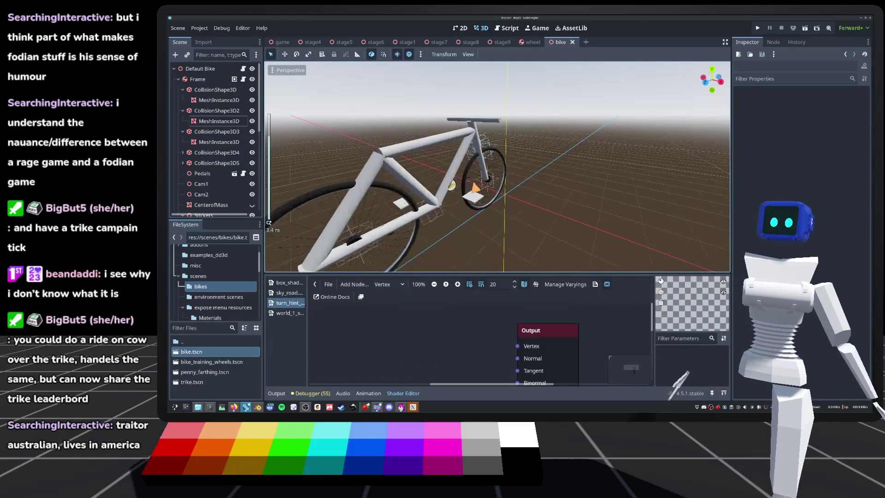
pyautogui.scroll(5, 269, 223)
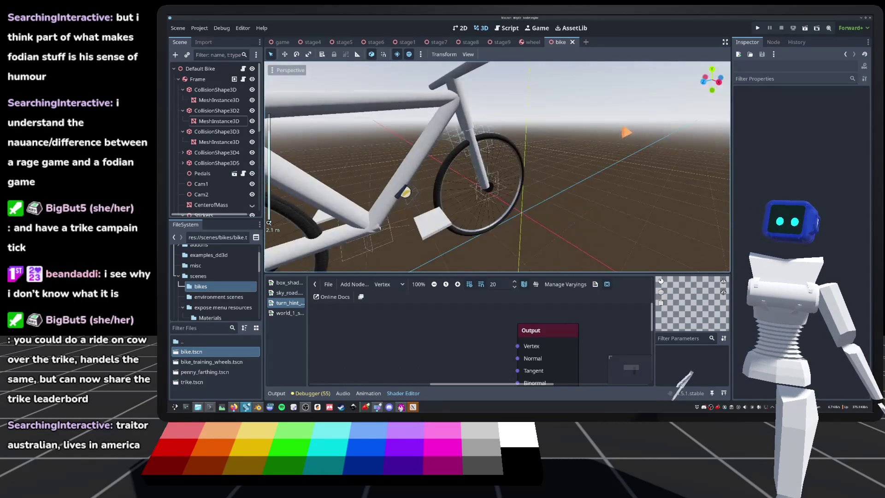
pyautogui.scroll(-5, 268, 223)
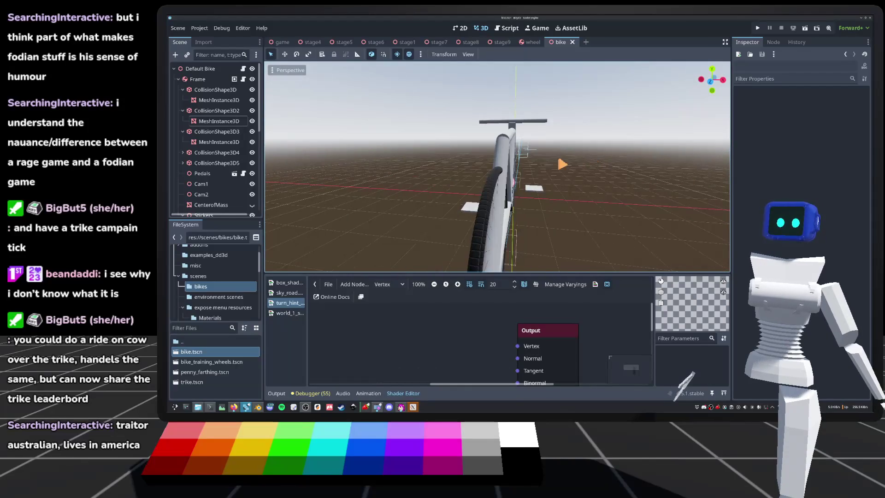
pyautogui.scroll(-3, 269, 223)
pyautogui.scroll(-2, 269, 223)
pyautogui.hotkey('ctrl', 's')
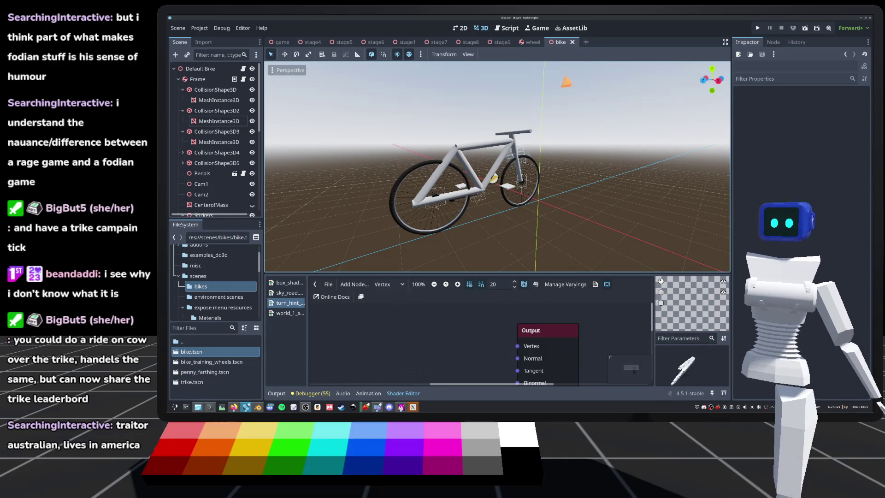
# Inspect the bike from front and side views, then switch to stage9 and clear the StairMaster selection
pyautogui.moveTo(498, 185); pyautogui.dragTo(459, 194)
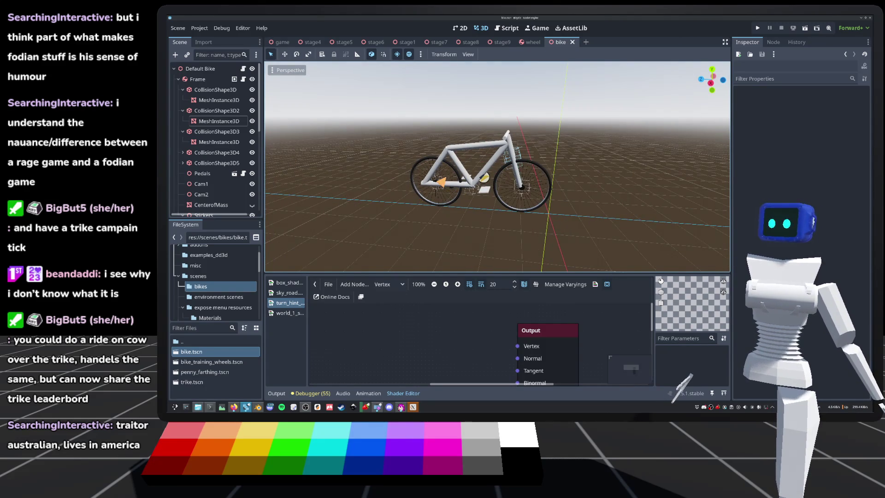
pyautogui.moveTo(437, 166); pyautogui.dragTo(479, 198)
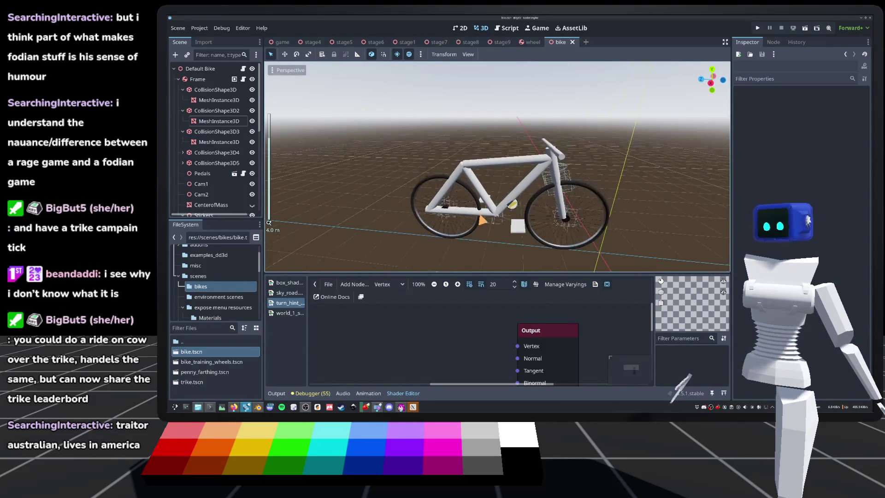
pyautogui.scroll(3, 506, 221)
pyautogui.moveTo(524, 235)
pyautogui.mouseDown()
pyautogui.moveTo(517, 207)
pyautogui.moveTo(560, 207)
pyautogui.moveTo(484, 220)
pyautogui.mouseUp()
pyautogui.scroll(-4, 510, 203)
pyautogui.scroll(5, 519, 204)
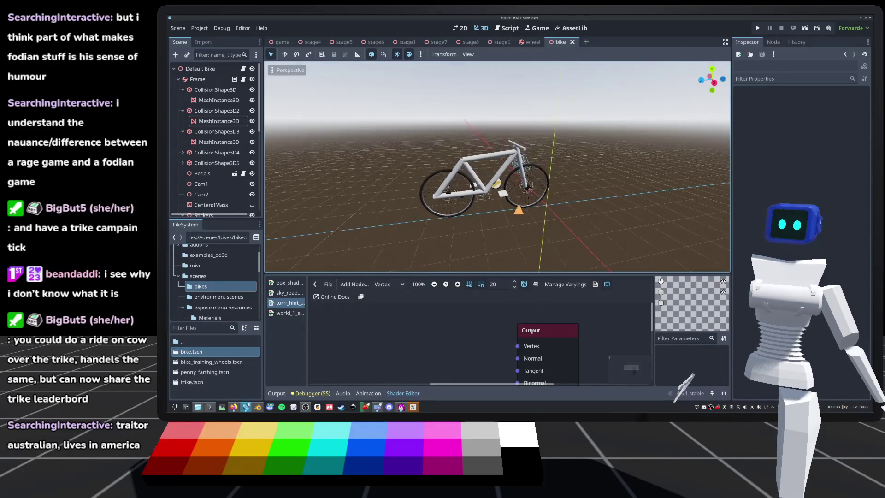
pyautogui.moveTo(543, 207)
pyautogui.mouseDown()
pyautogui.moveTo(582, 208)
pyautogui.moveTo(533, 197)
pyautogui.moveTo(399, 206)
pyautogui.moveTo(530, 203)
pyautogui.moveTo(364, 192)
pyautogui.mouseUp()
pyautogui.scroll(-4, 581, 207)
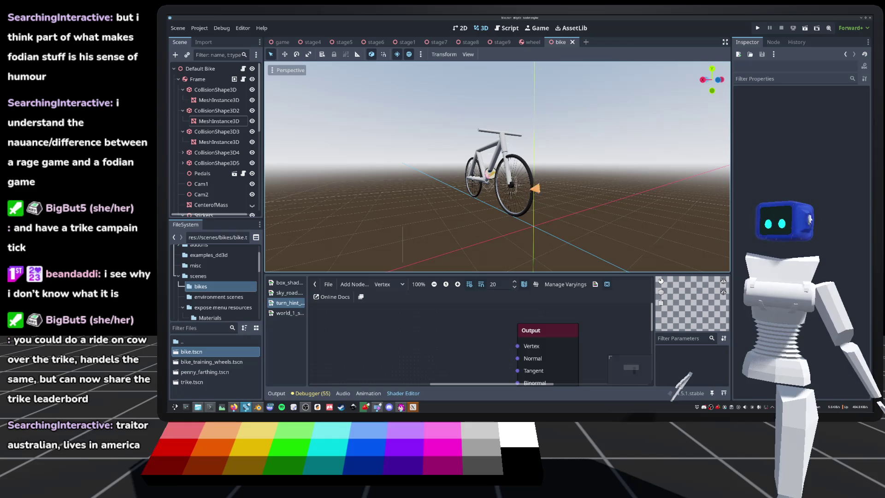
pyautogui.moveTo(505, 164)
pyautogui.mouseDown()
pyautogui.moveTo(579, 193)
pyautogui.moveTo(593, 193)
pyautogui.moveTo(592, 171)
pyautogui.moveTo(594, 195)
pyautogui.mouseUp()
pyautogui.click(502, 42)
pyautogui.click(607, 172)
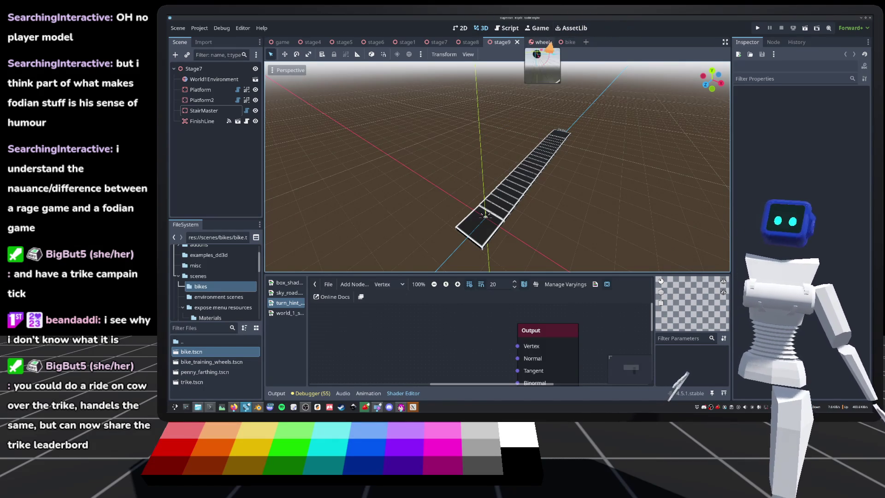
# Switch to the bike scene, orbit to a head-on front view and deselect the mesh instance
pyautogui.click(564, 42)
pyautogui.moveTo(497, 166)
pyautogui.mouseDown()
pyautogui.moveTo(461, 168)
pyautogui.moveTo(576, 166)
pyautogui.moveTo(546, 181)
pyautogui.mouseUp()
pyautogui.scroll(3, 583, 175)
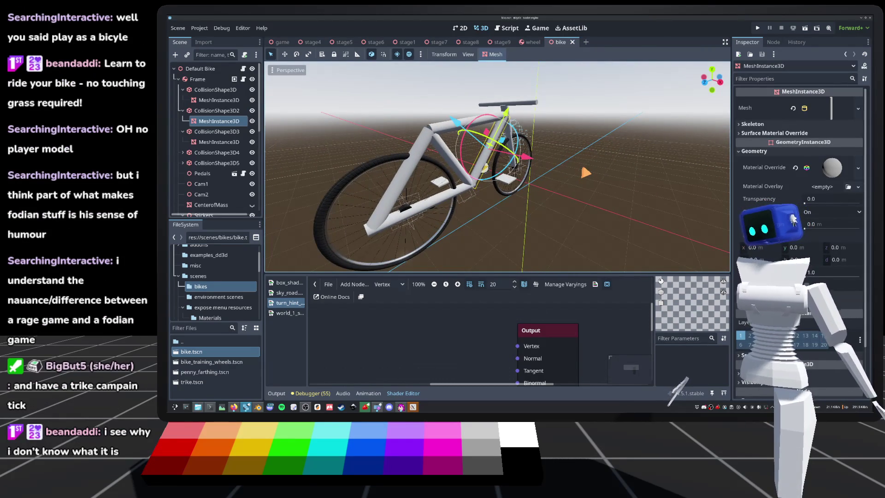
pyautogui.click(269, 223)
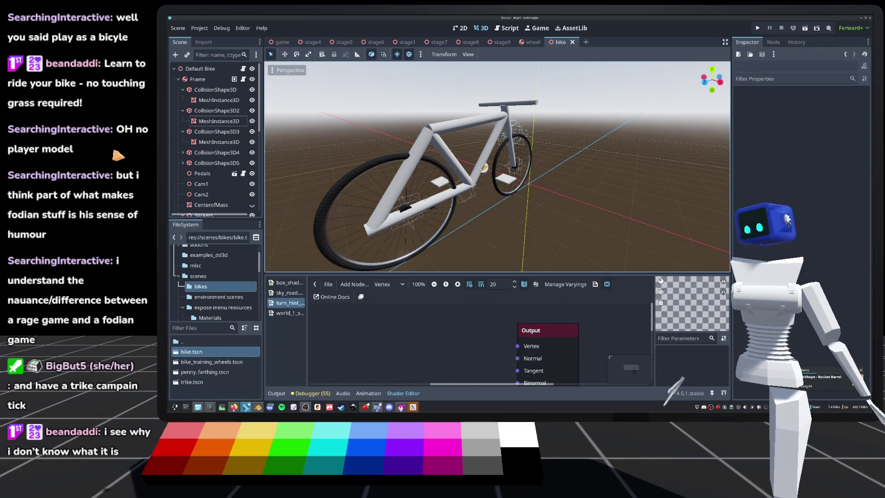
pyautogui.scroll(-3, 544, 223)
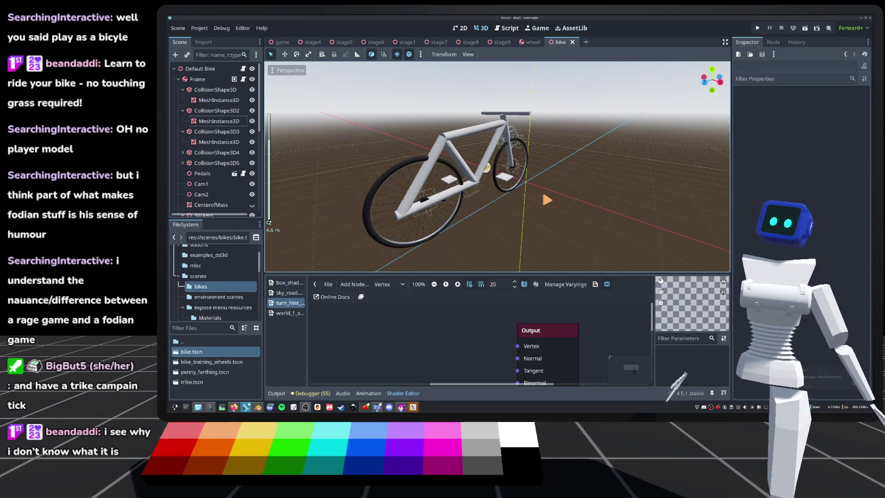
# Orbit around the bike, then open the Default Bike's bike.gd script
pyautogui.moveTo(549, 198)
pyautogui.mouseDown()
pyautogui.moveTo(490, 203)
pyautogui.moveTo(488, 192)
pyautogui.moveTo(543, 200)
pyautogui.moveTo(386, 122)
pyautogui.mouseUp()
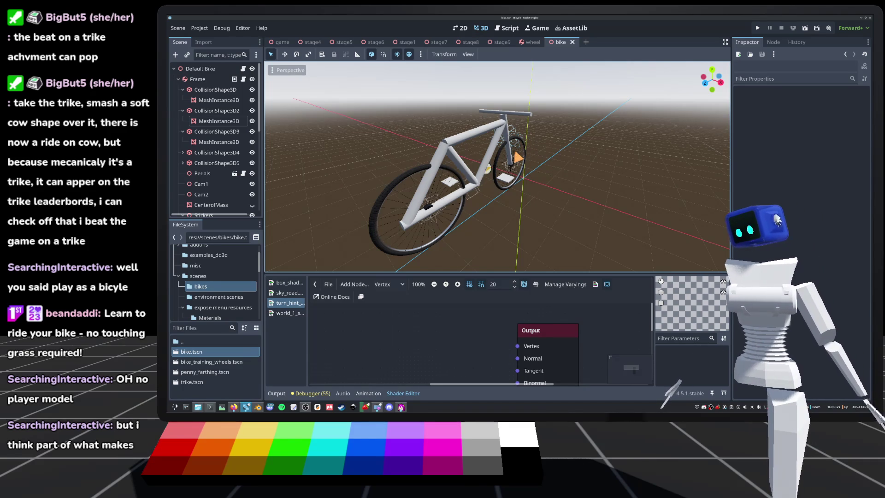
pyautogui.scroll(-3, 498, 166)
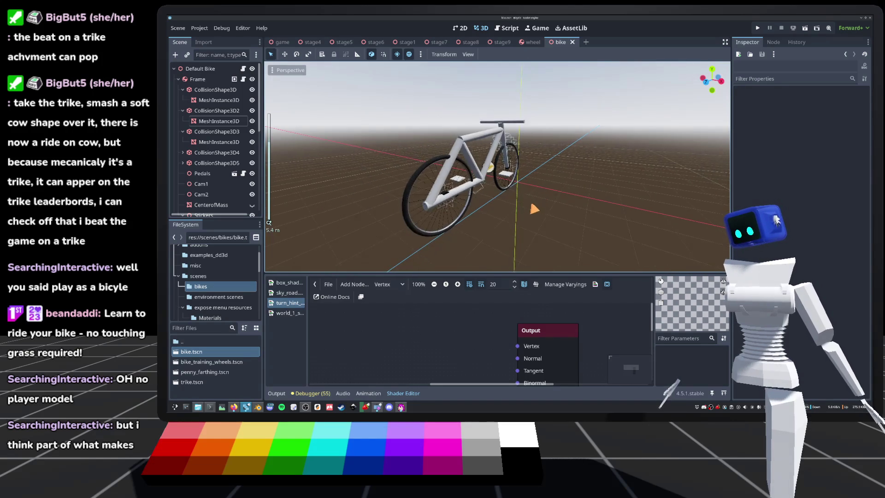
pyautogui.moveTo(533, 209); pyautogui.dragTo(543, 204)
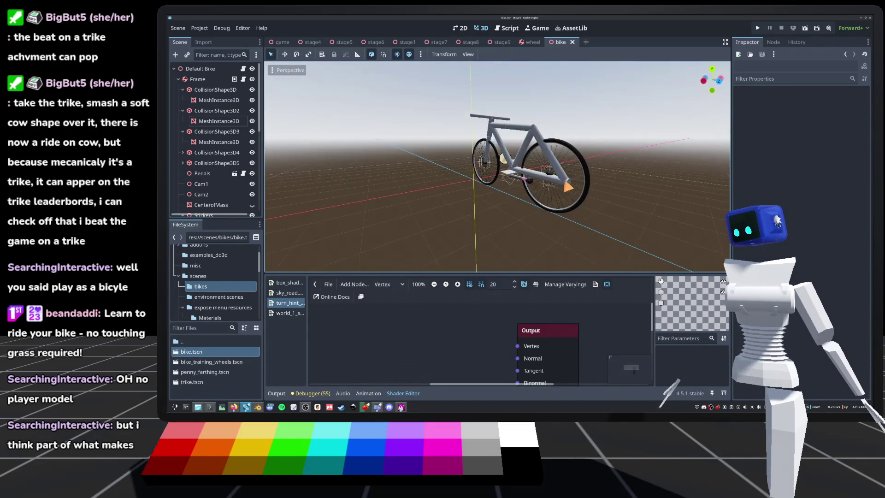
pyautogui.scroll(5, 497, 166)
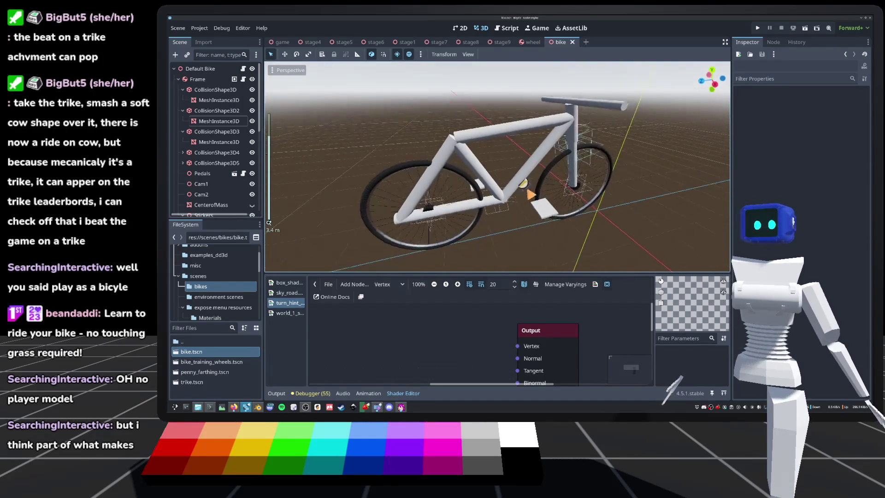
pyautogui.scroll(-3, 498, 165)
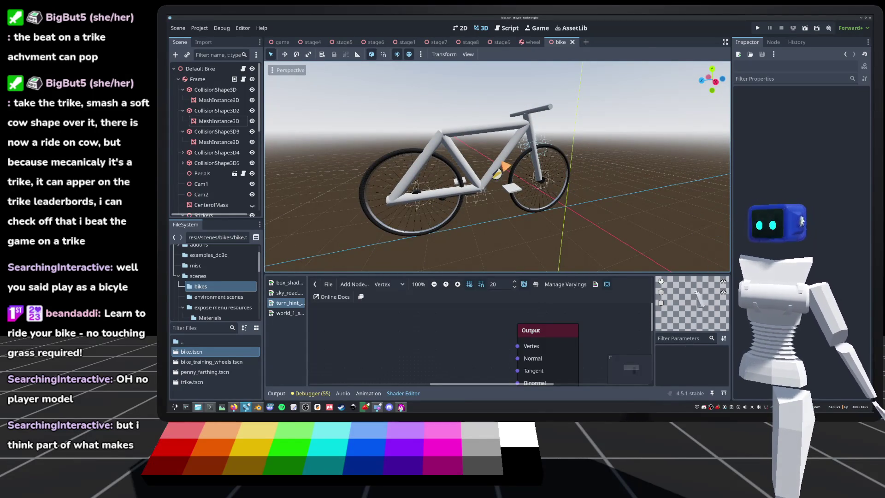
pyautogui.scroll(3, 497, 163)
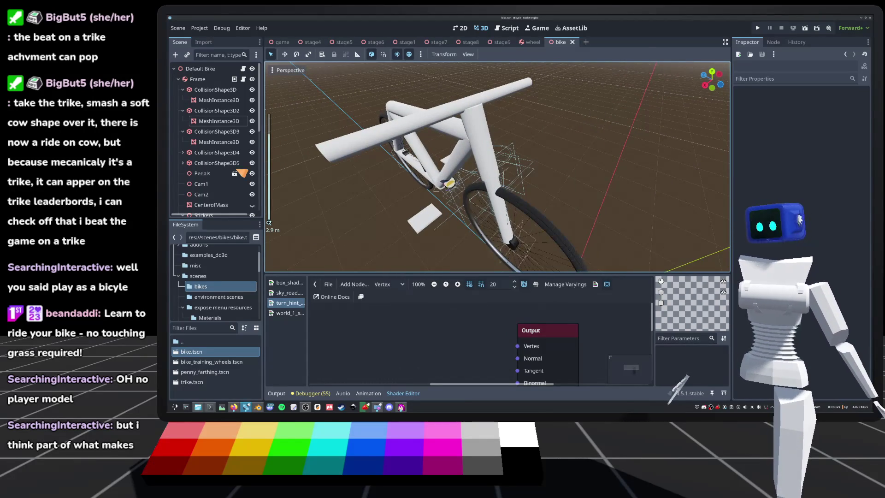
pyautogui.click(243, 69)
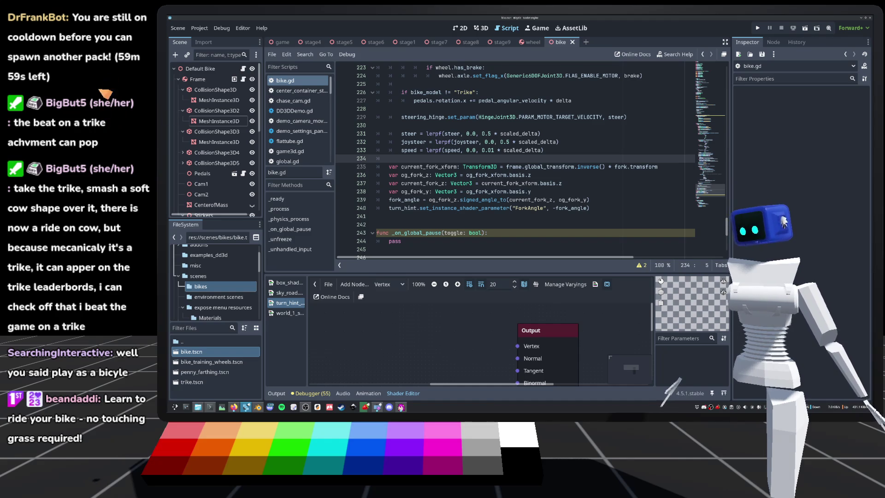
pyautogui.scroll(-2, 481, 203)
pyautogui.scroll(2, 489, 193)
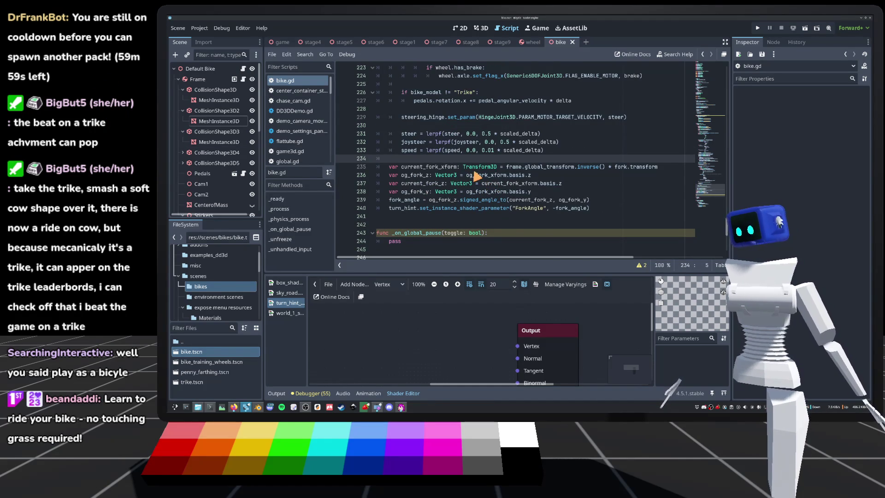
pyautogui.moveTo(476, 176)
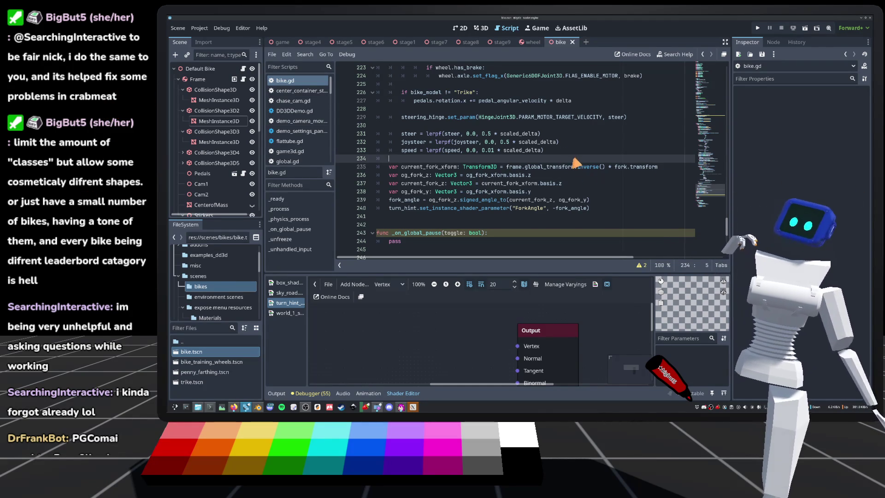
pyautogui.moveTo(568, 166)
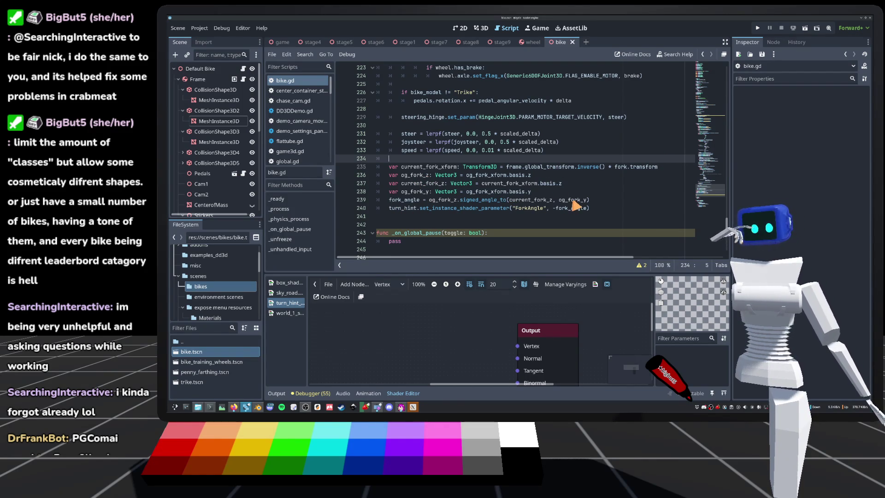
# Back in the 3D view, select the Fork, raise it about 0.4 units and focus on it
pyautogui.click(482, 28)
pyautogui.scroll(-5, 221, 111)
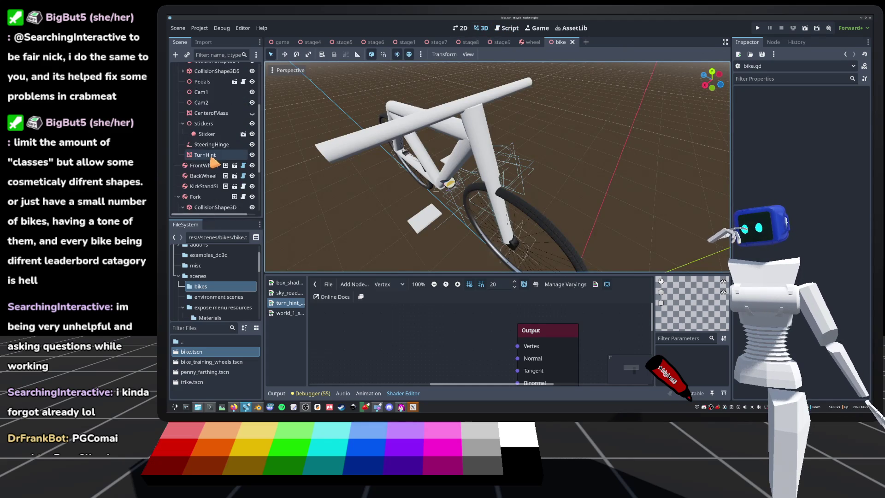
pyautogui.doubleClick(208, 198)
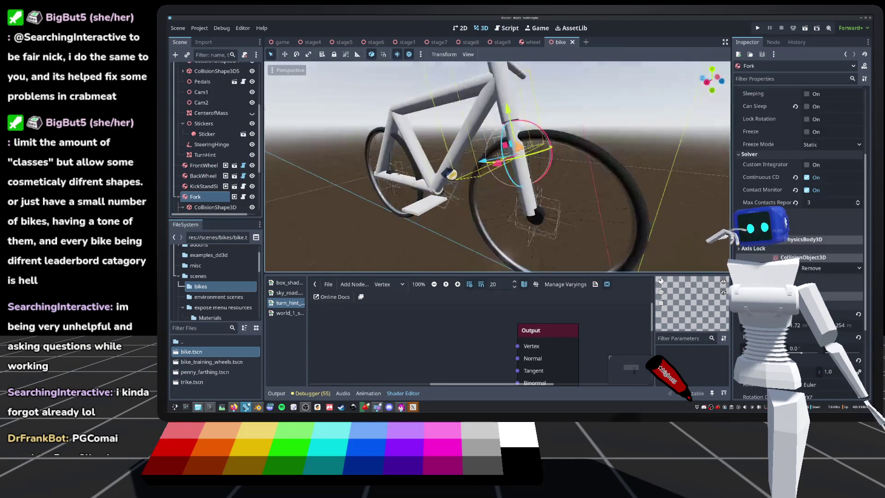
pyautogui.scroll(-5, 269, 222)
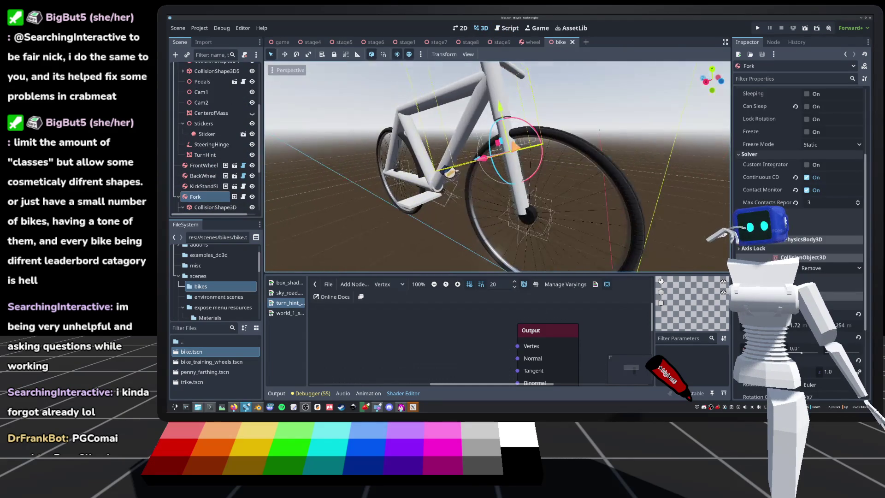
pyautogui.scroll(5, 269, 222)
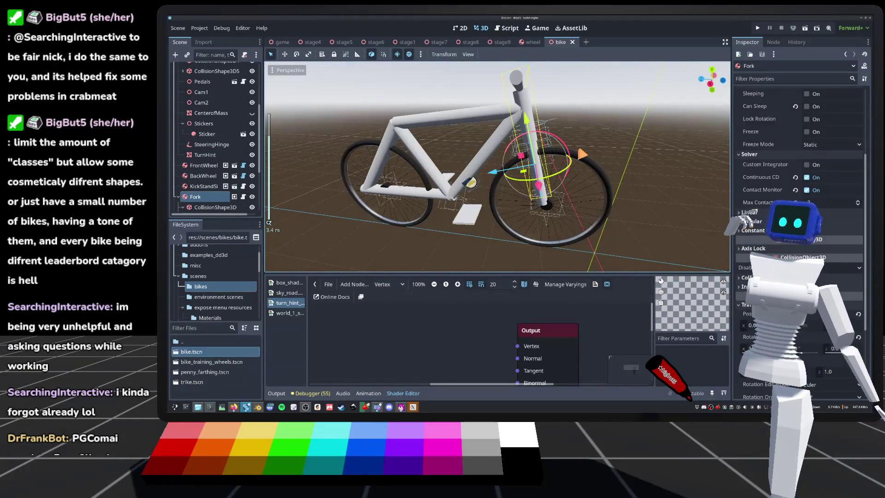
pyautogui.scroll(-5, 546, 143)
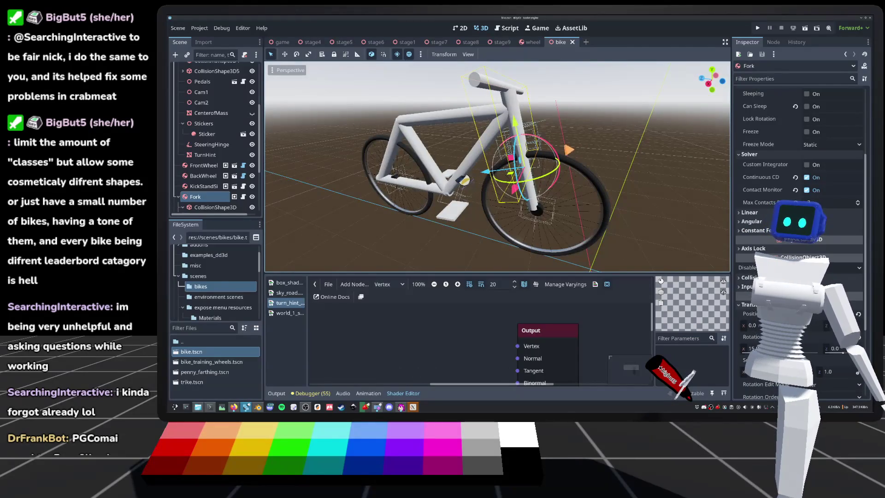
pyautogui.moveTo(512, 117)
pyautogui.mouseDown()
pyautogui.moveTo(506, 84)
pyautogui.moveTo(489, 93)
pyautogui.mouseUp()
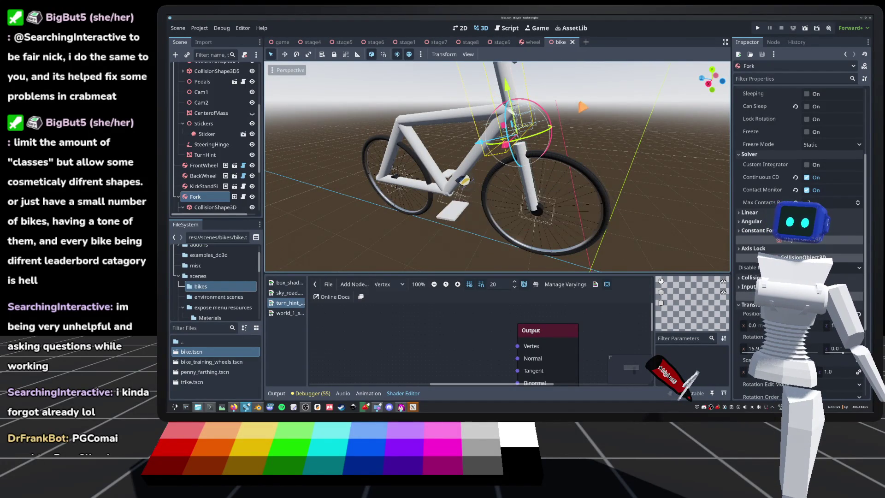
pyautogui.press('f')
pyautogui.scroll(-3, 213, 169)
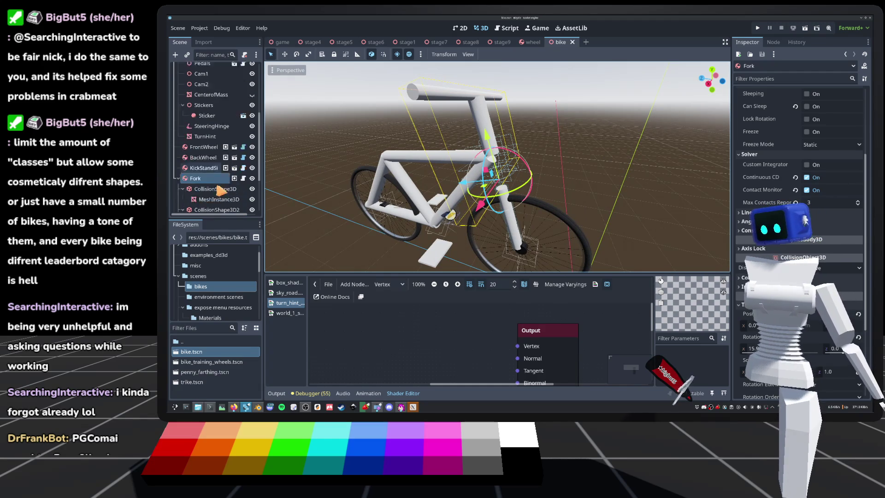
# Select both of the Fork's collision shapes and frame them in the view
pyautogui.click(215, 152)
pyautogui.keyDown('ctrl'); pyautogui.click(217, 173); pyautogui.keyUp('ctrl')
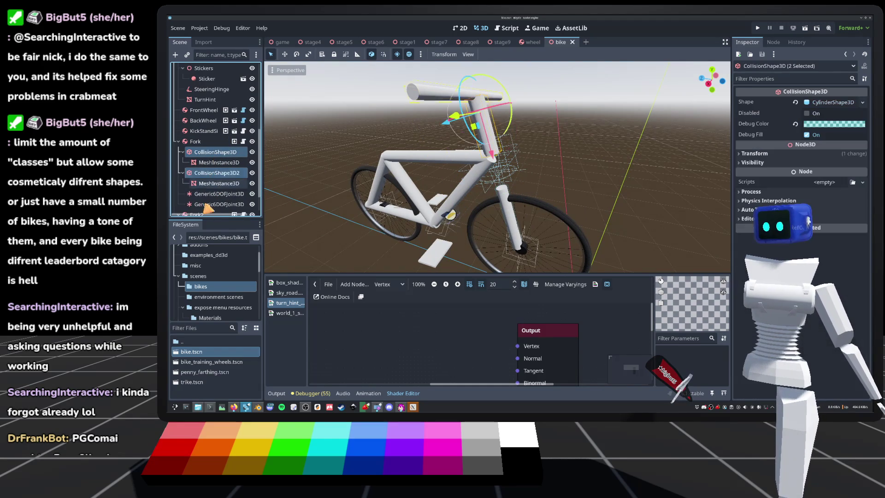
pyautogui.press('f')
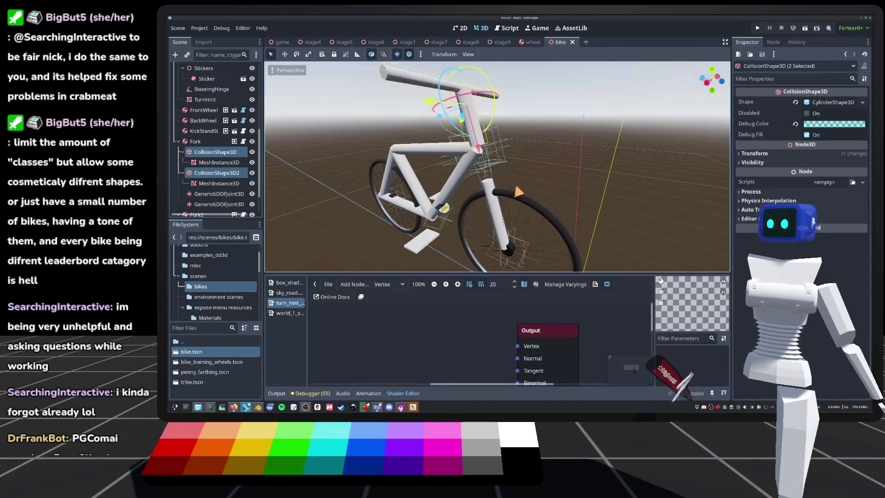
pyautogui.scroll(-3, 268, 223)
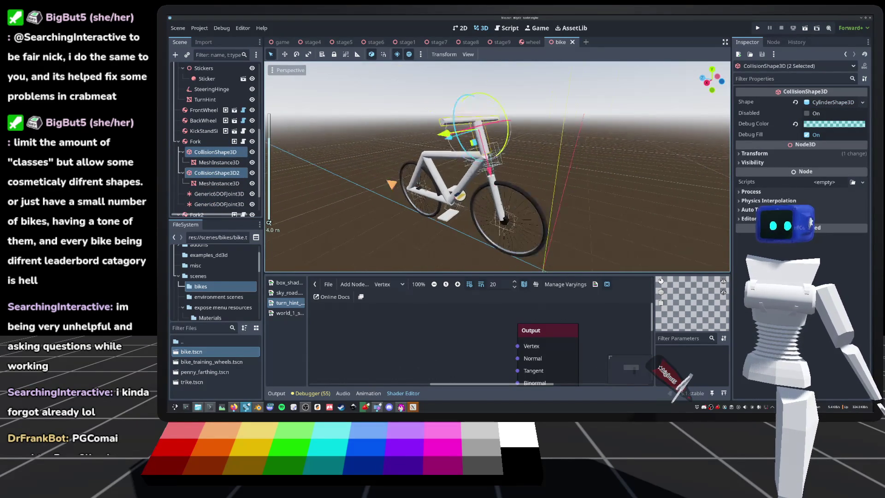
pyautogui.scroll(3, 269, 222)
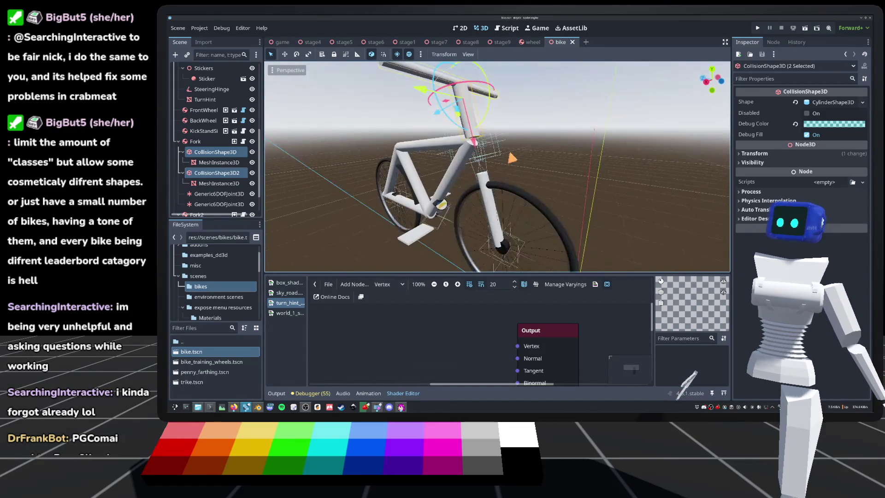
# In local space, lower each collision shape along the fork (handlebar shape to y 0.8) and save
pyautogui.click(371, 55)
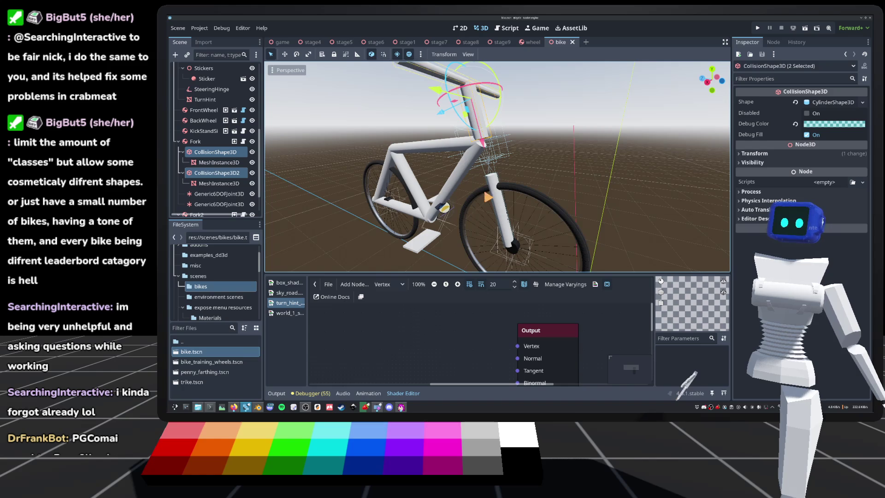
pyautogui.click(217, 173)
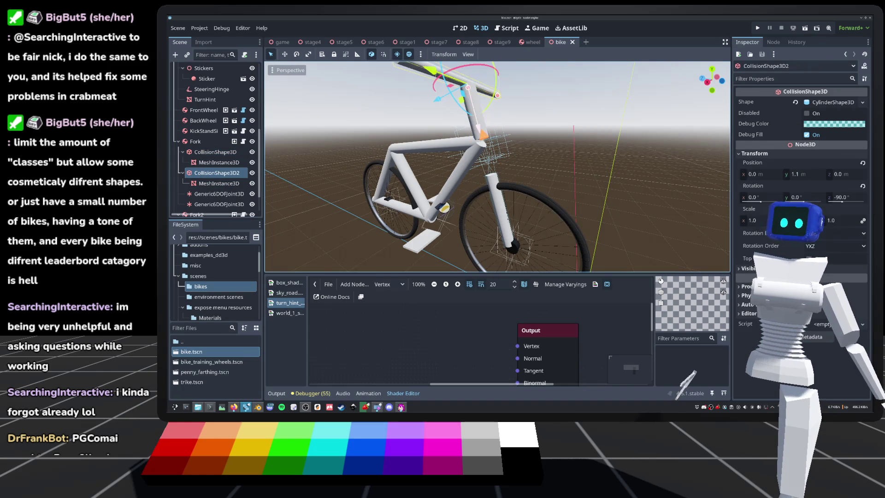
pyautogui.moveTo(430, 70); pyautogui.dragTo(443, 120)
pyautogui.click(215, 152)
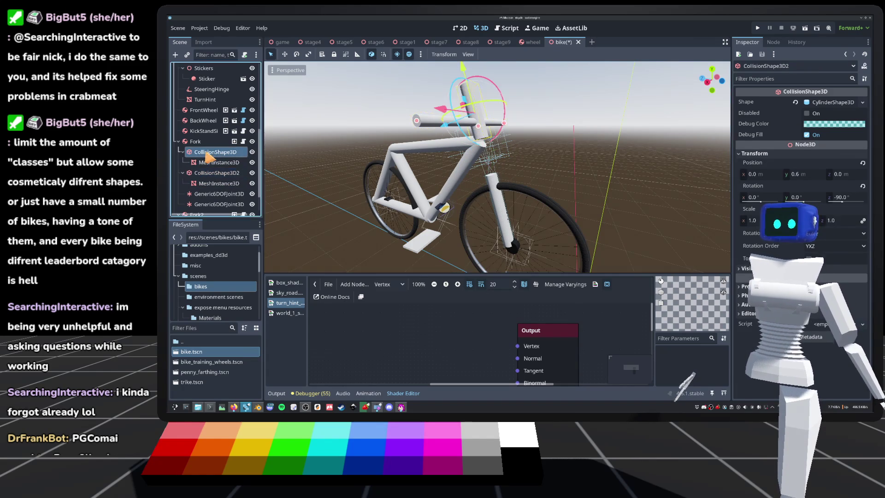
pyautogui.moveTo(462, 66); pyautogui.dragTo(473, 102)
pyautogui.hotkey('ctrl', 's')
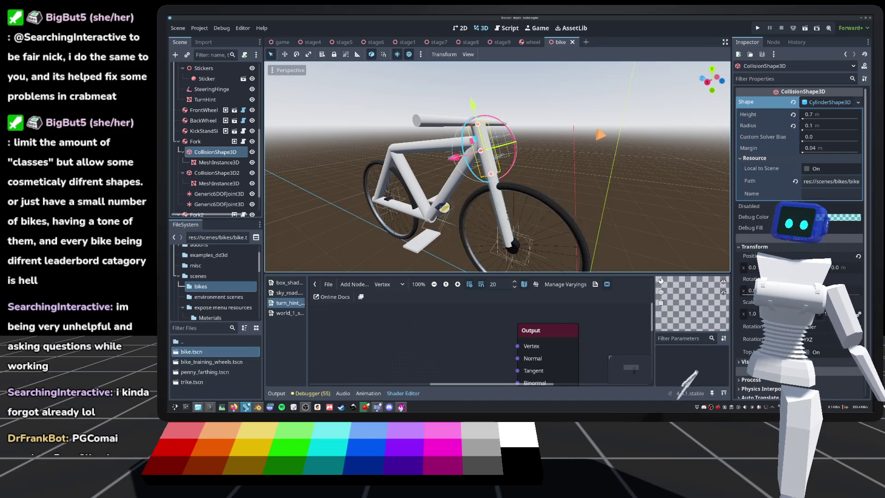
pyautogui.moveTo(498, 166); pyautogui.dragTo(544, 166)
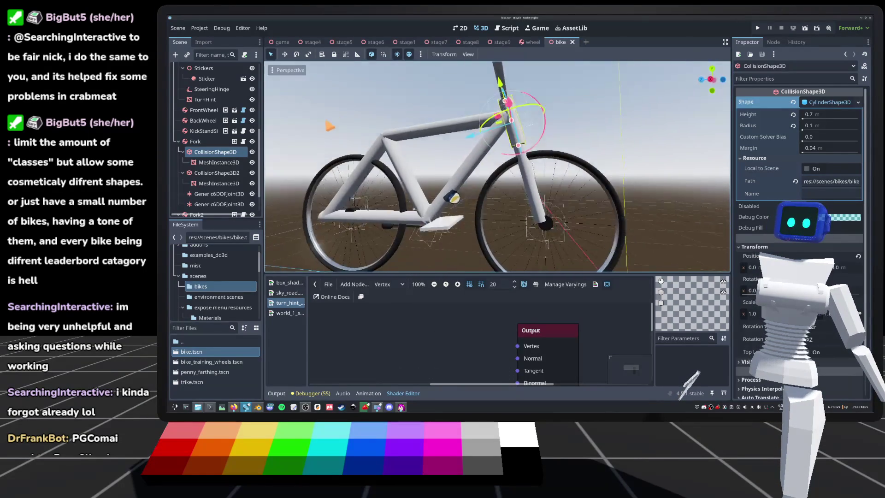
pyautogui.press('Escape')
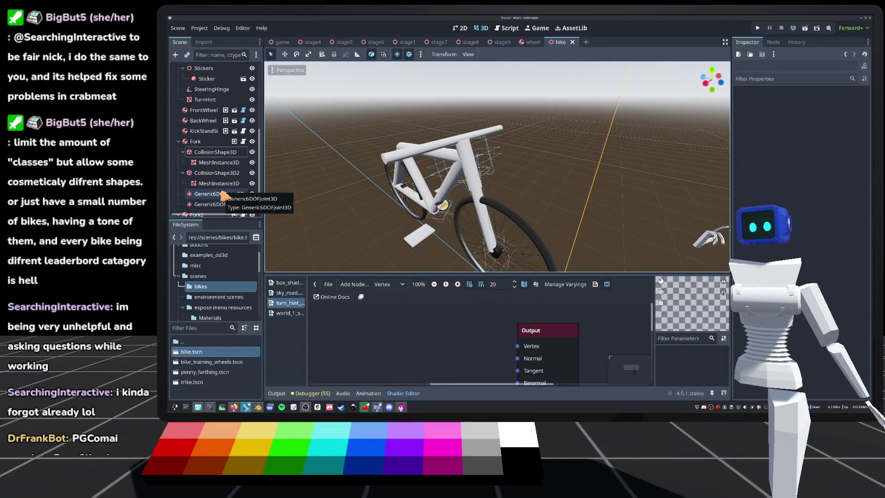
# Run the project in Quickplay, ride the bike, reset it twice after falls, then stop with F8
pyautogui.scroll(5, 541, 192)
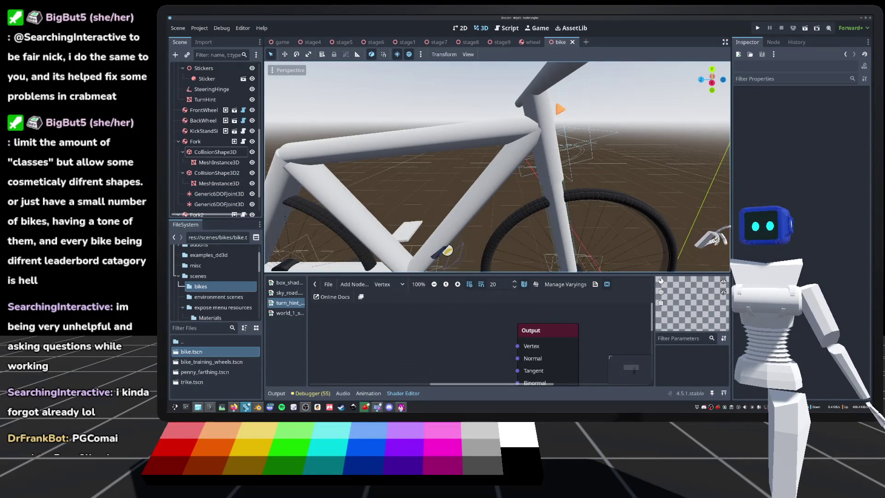
pyautogui.click(757, 29)
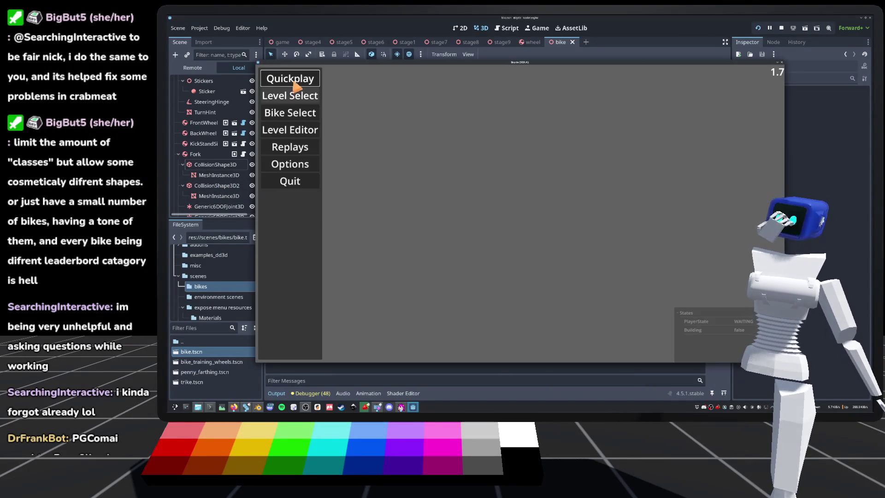
pyautogui.click(290, 83)
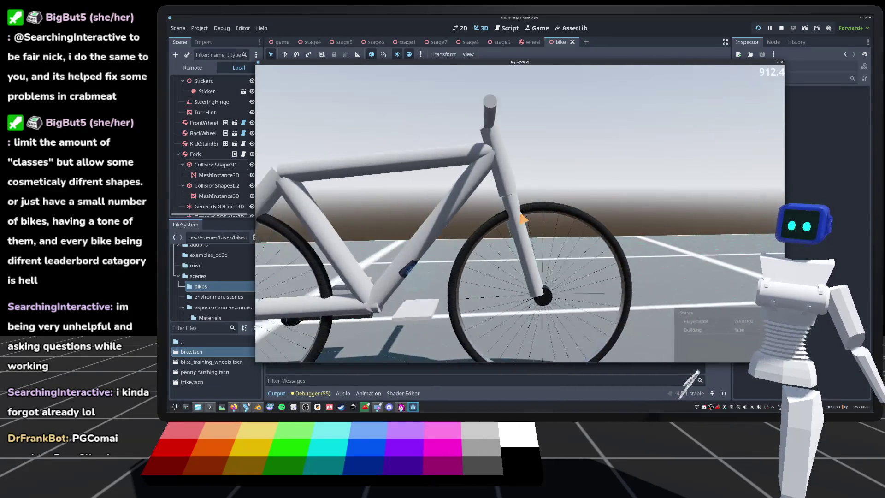
pyautogui.press('w')
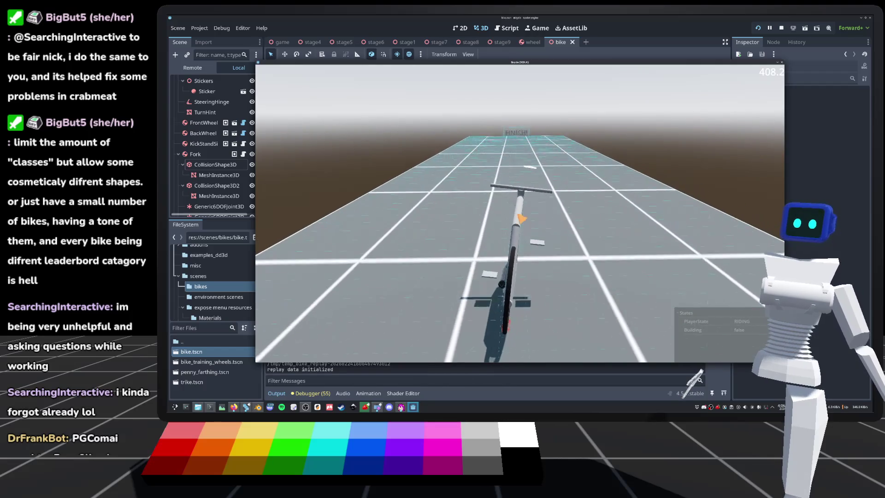
pyautogui.press('r')
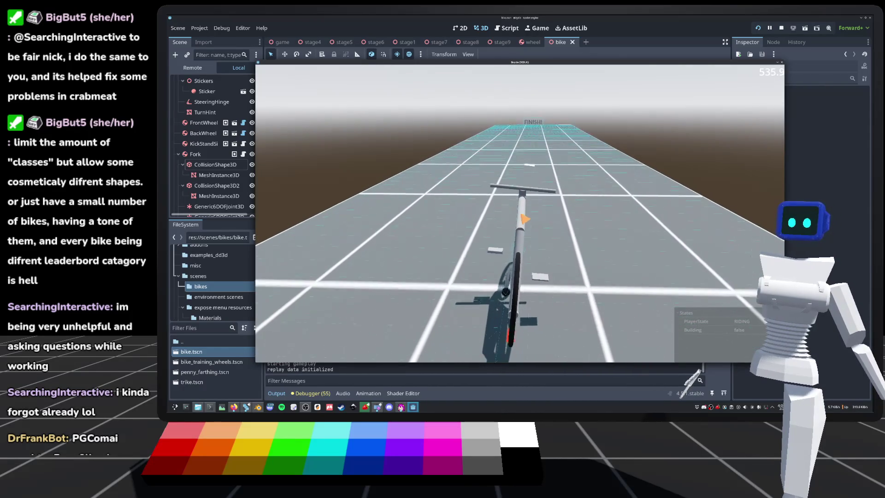
pyautogui.press('r')
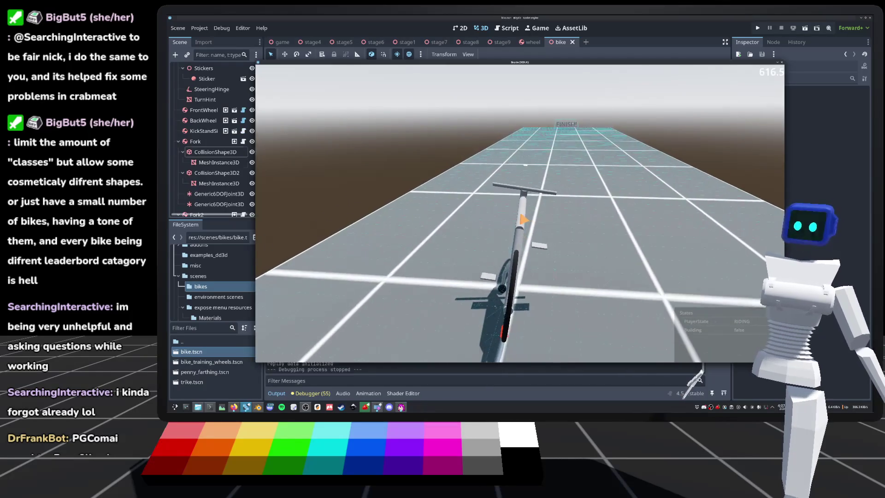
pyautogui.press('F8')
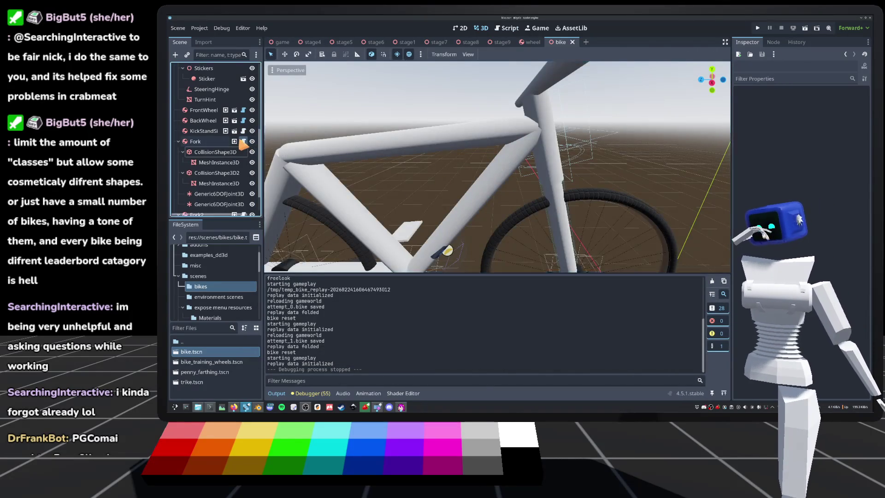
# Open rigid_bike_part.gd from Fork, then bike.gd from Default Bike at the fork_angle line 239
pyautogui.click(243, 141)
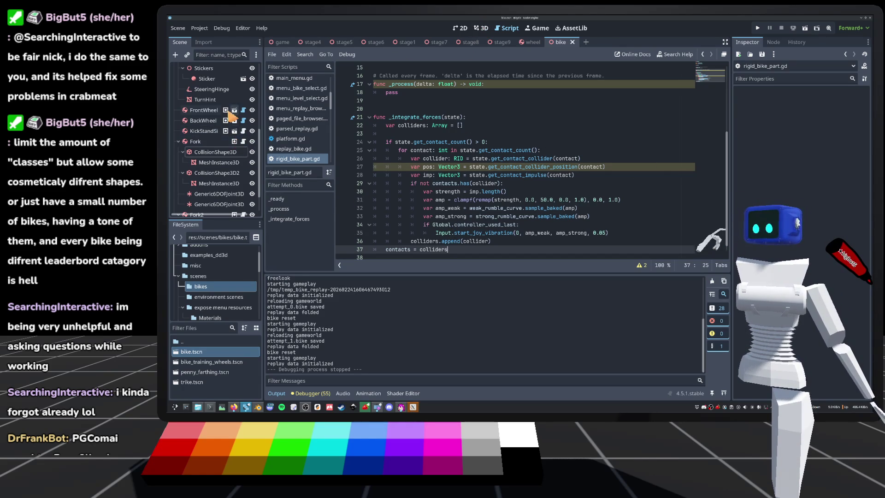
pyautogui.scroll(5, 229, 116)
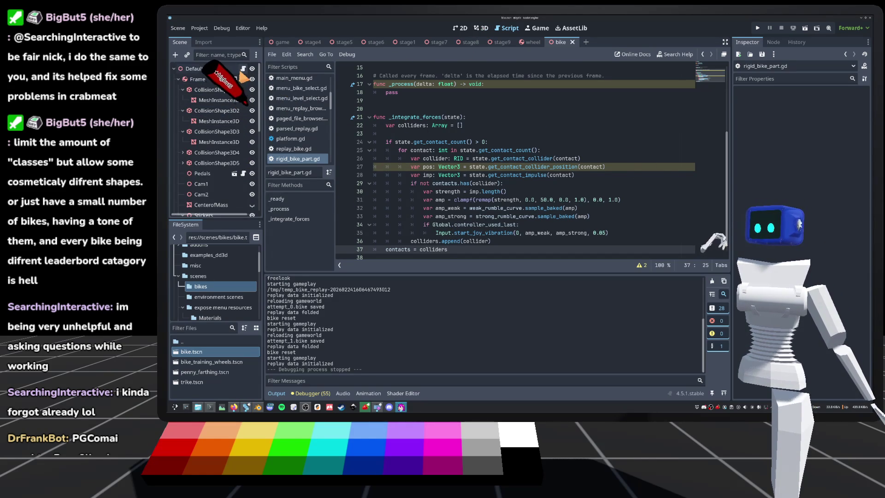
pyautogui.click(243, 79)
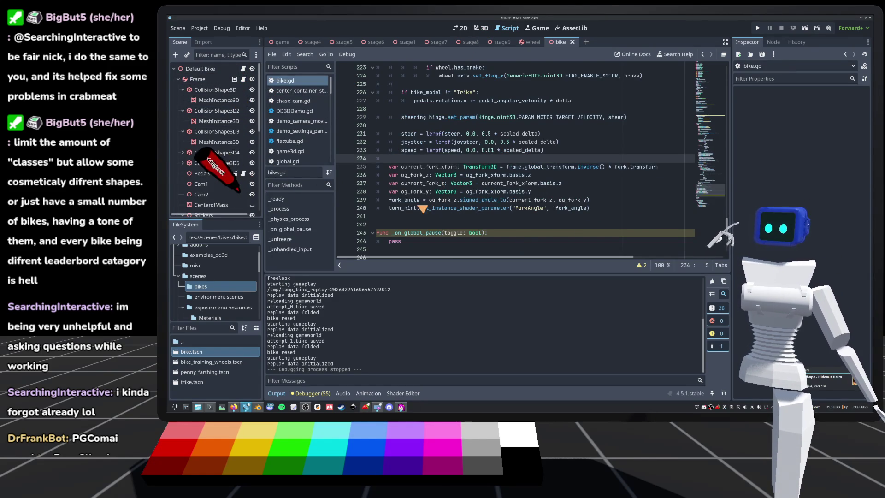
pyautogui.click(417, 200)
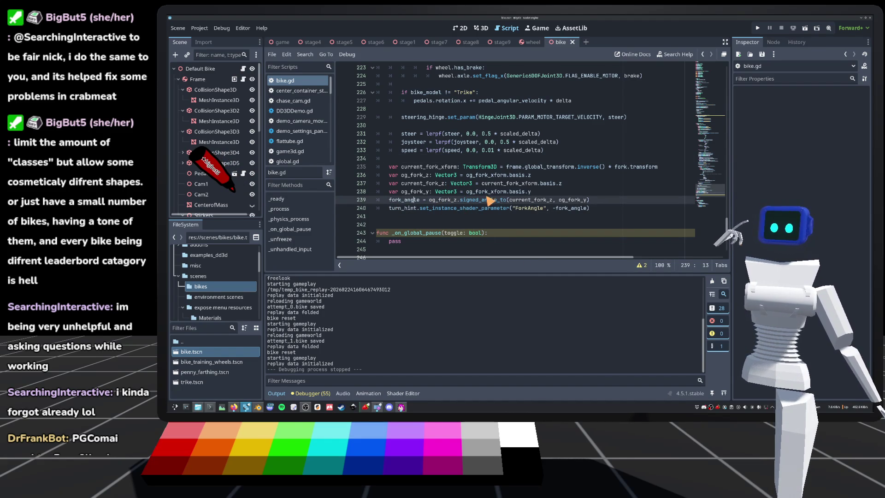
# Inspect the og_fork_z and og_fork_y arguments of the fork_angle calculation on lines 238–239
pyautogui.rightClick(526, 202)
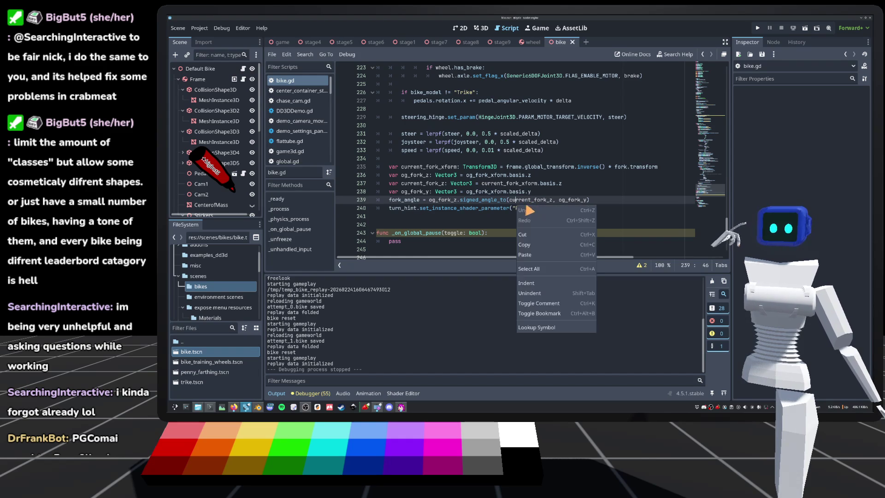
pyautogui.press('Escape')
pyautogui.click(546, 193)
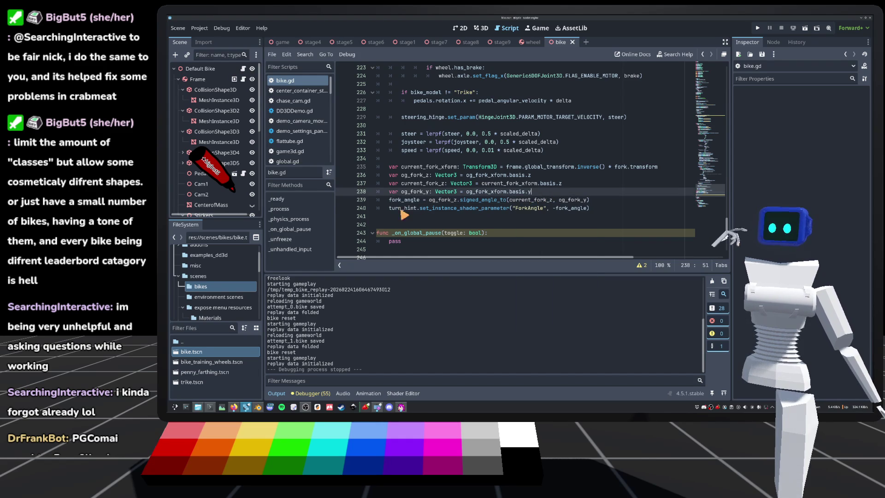
pyautogui.click(439, 202)
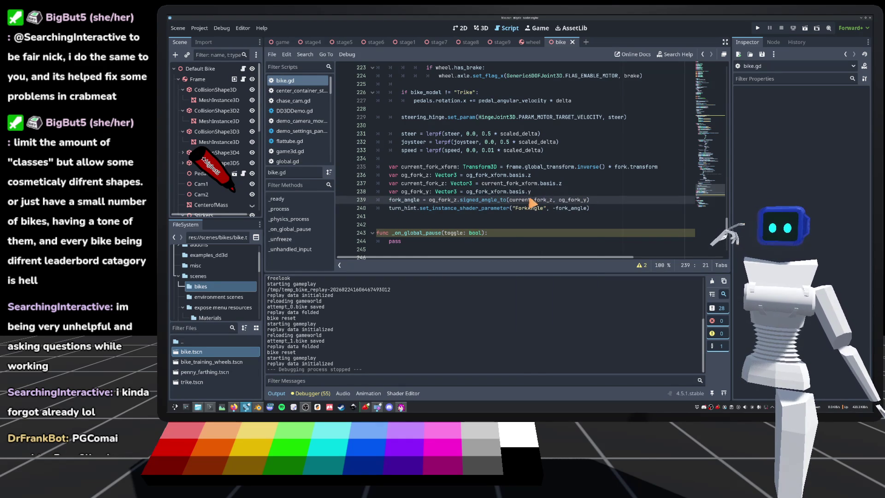
pyautogui.click(577, 201)
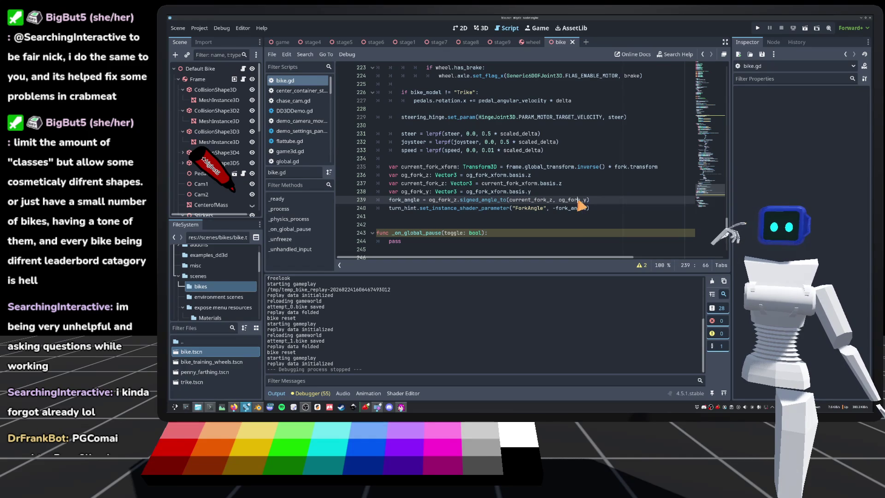
pyautogui.click(545, 193)
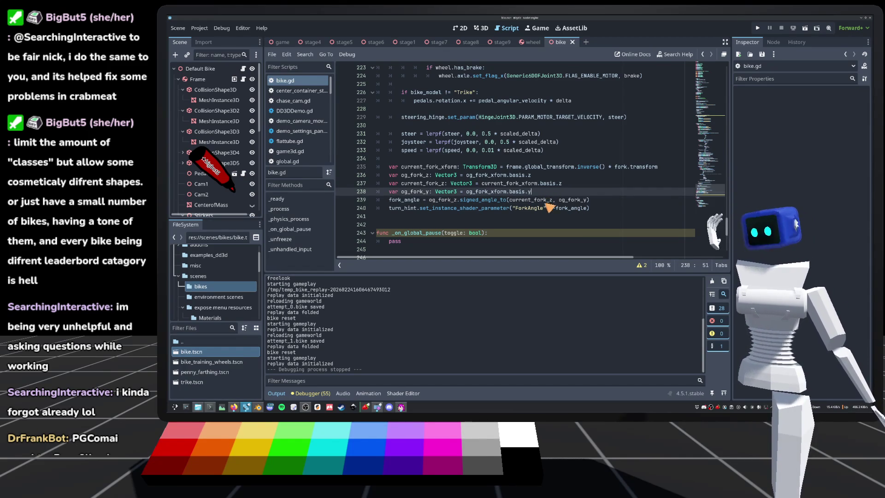
pyautogui.click(200, 69)
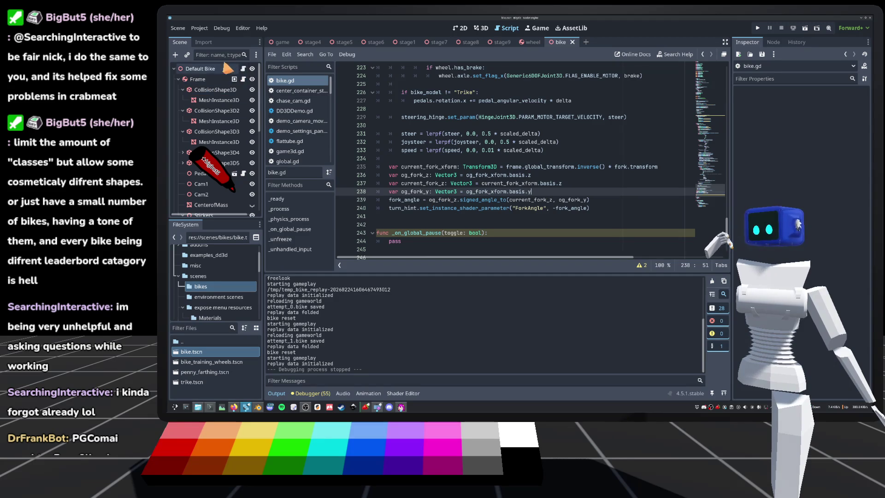
pyautogui.scroll(20, 710, 192)
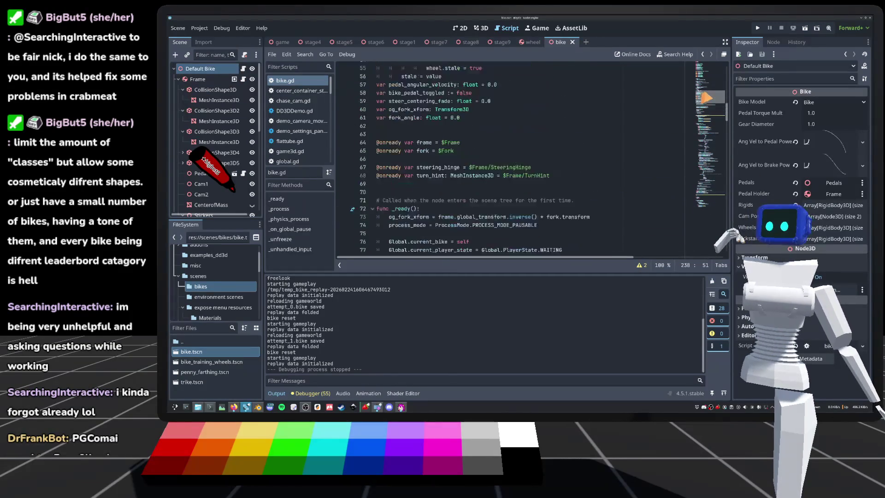
pyautogui.doubleClick(443, 179)
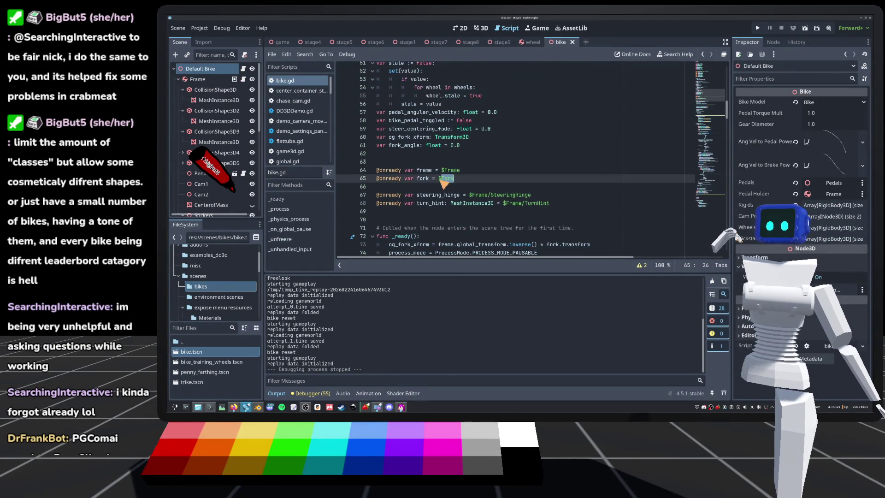
pyautogui.scroll(-5, 210, 147)
pyautogui.scroll(-3, 244, 146)
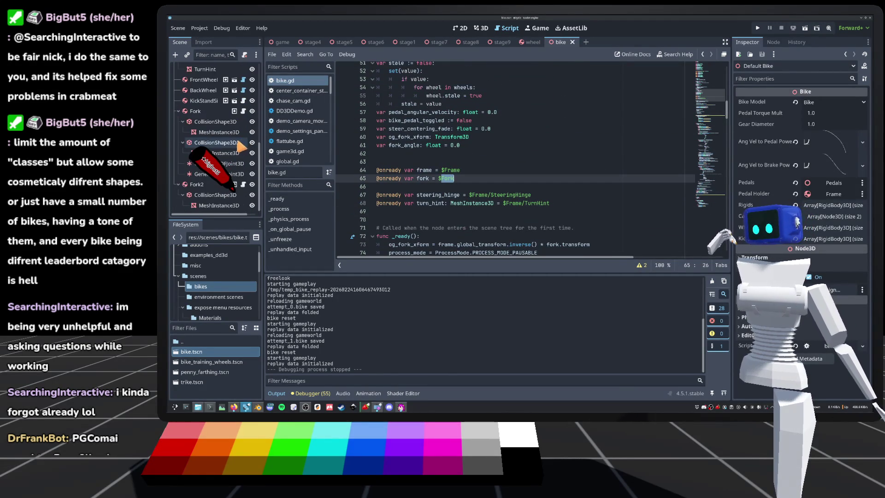
pyautogui.click(195, 113)
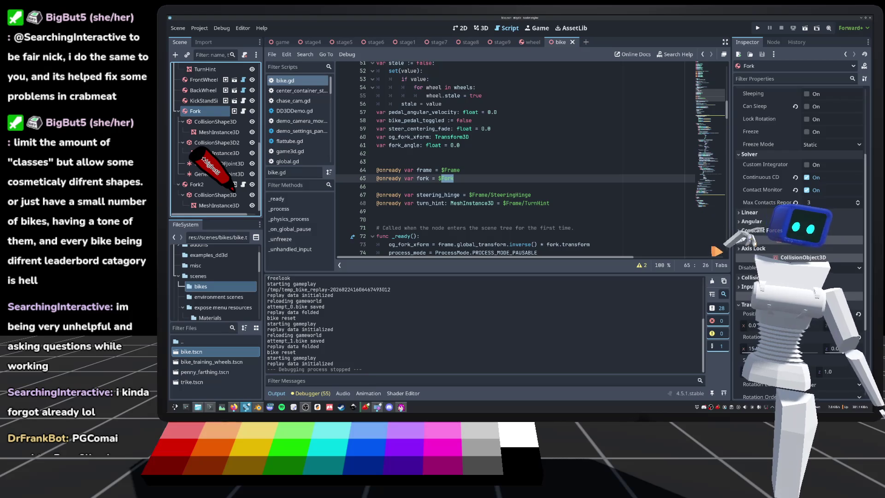
pyautogui.scroll(-9, 497, 150)
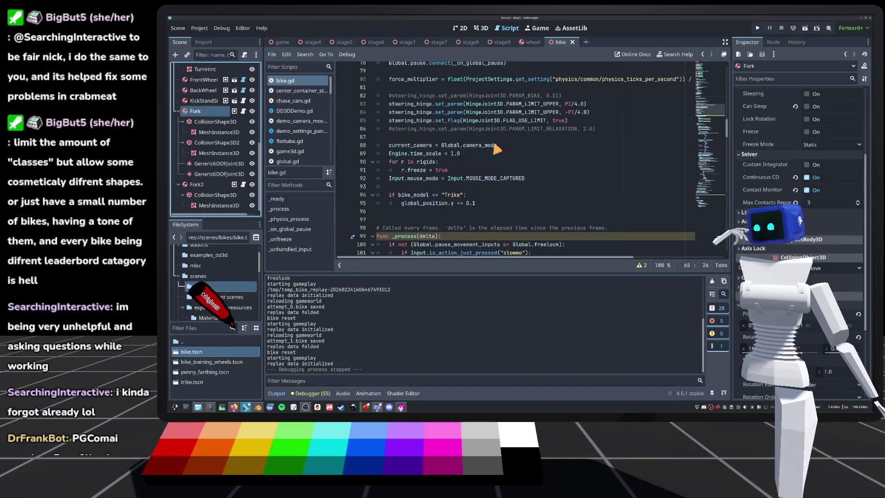
pyautogui.scroll(-5, 496, 150)
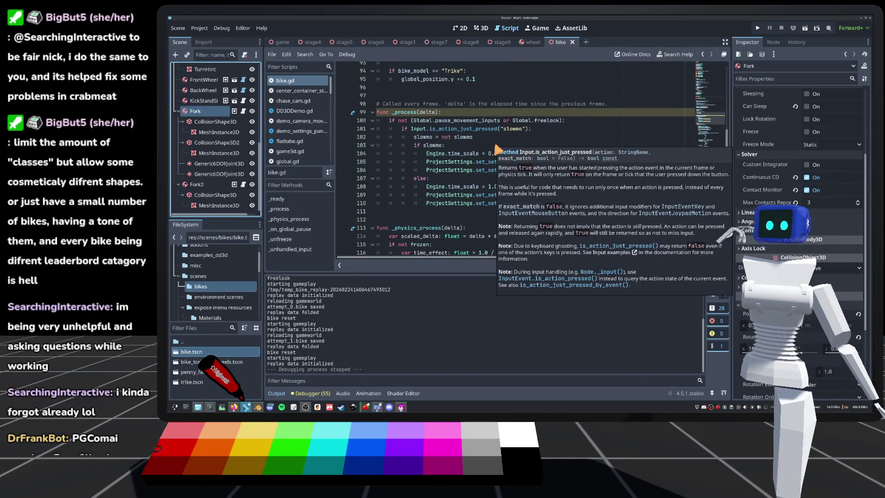
pyautogui.scroll(-5, 497, 150)
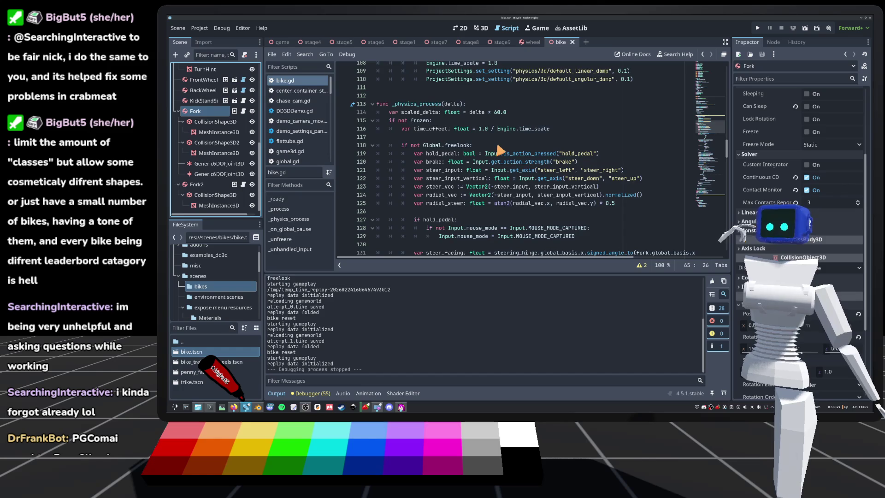
pyautogui.scroll(-3, 499, 150)
pyautogui.scroll(-5, 500, 150)
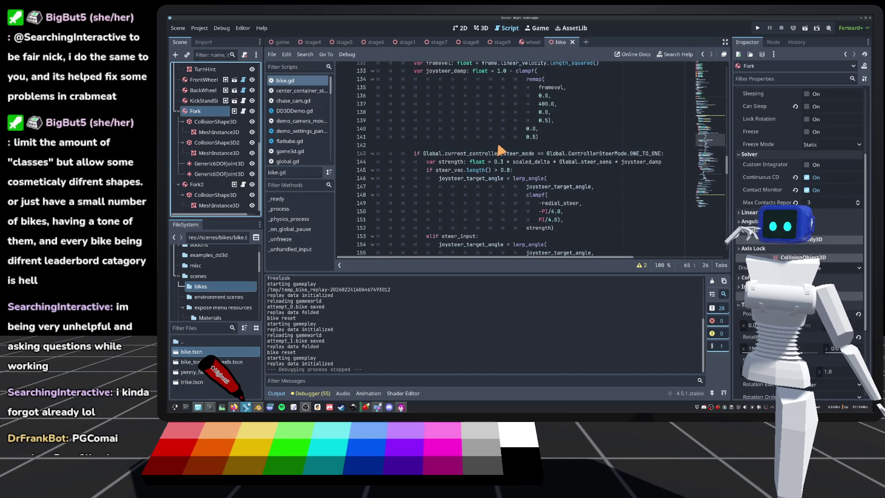
pyautogui.scroll(-20, 501, 150)
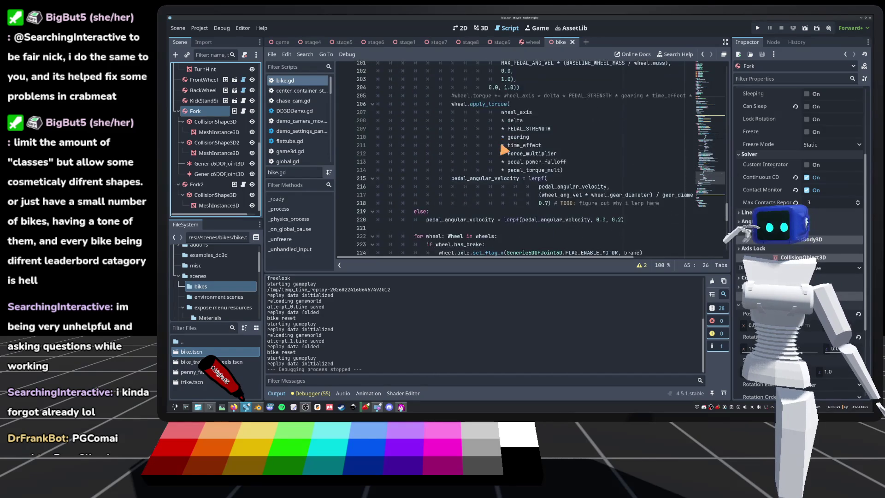
pyautogui.scroll(-5, 503, 149)
pyautogui.scroll(-5, 504, 149)
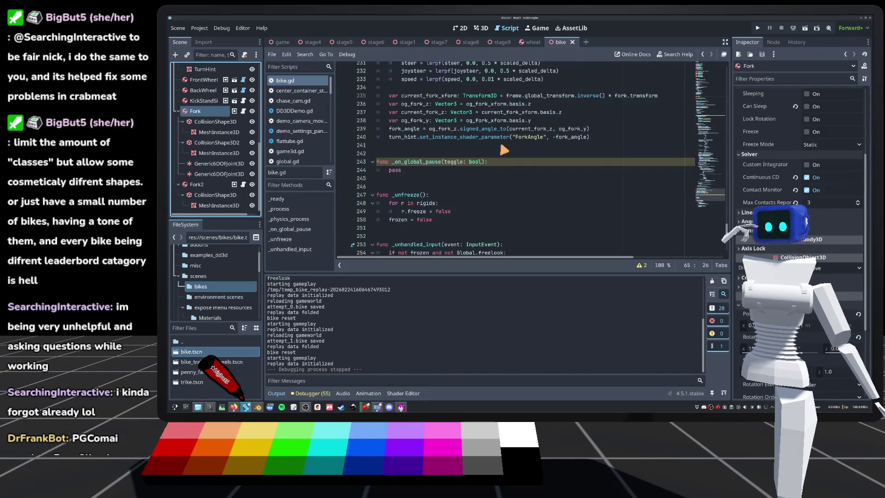
pyautogui.scroll(2, 504, 149)
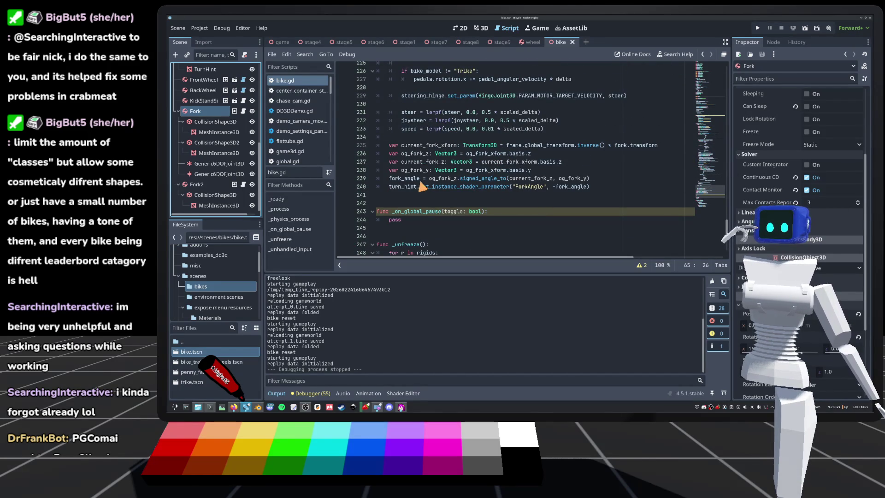
pyautogui.moveTo(450, 181)
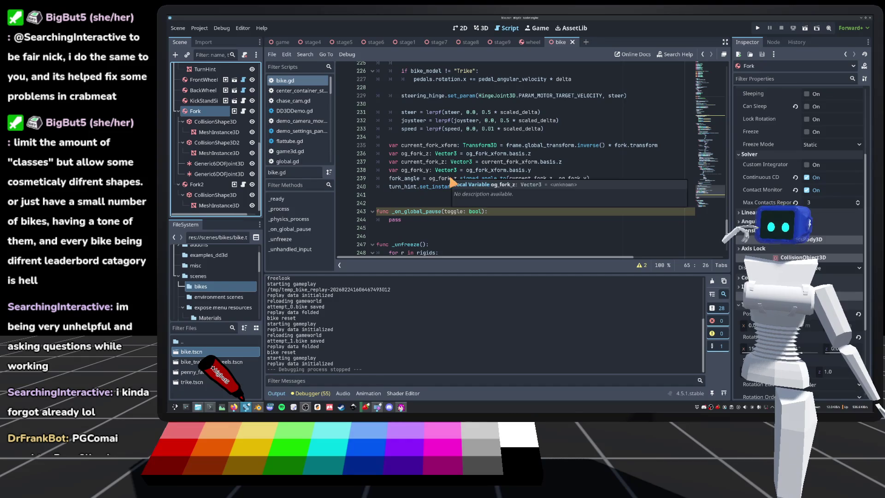
# Select both fork Generic6DOFJoint3D nodes and move them down along the fork
pyautogui.click(489, 28)
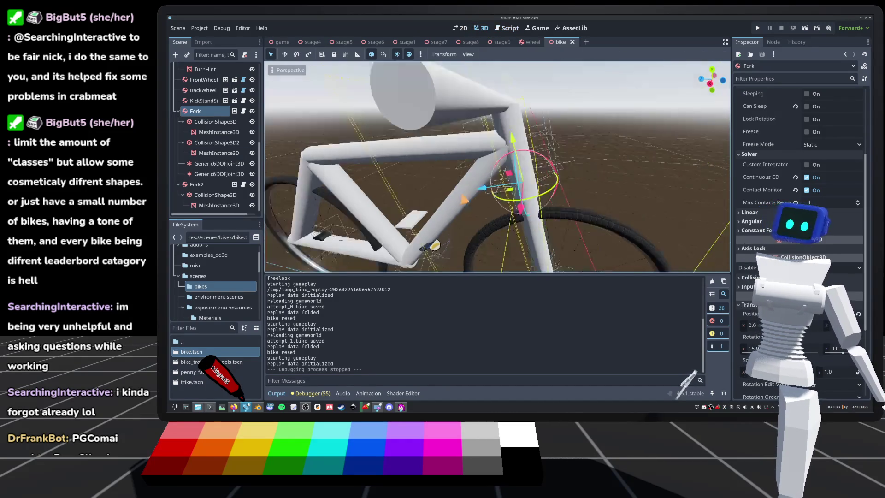
pyautogui.doubleClick(217, 164)
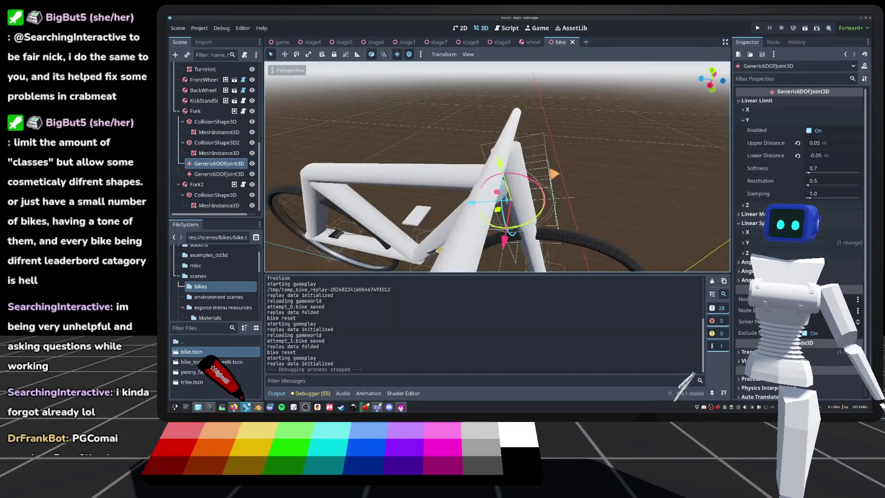
pyautogui.click(203, 174)
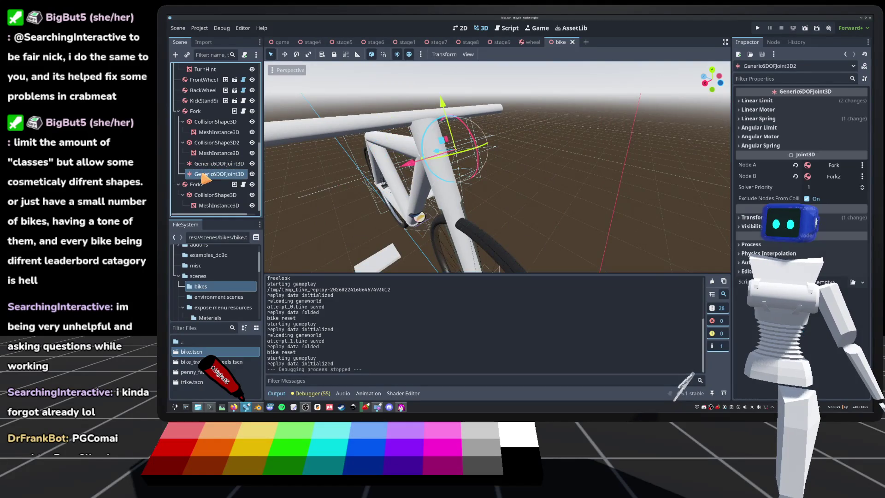
pyautogui.keyDown('shift'); pyautogui.click(216, 164); pyautogui.keyUp('shift')
pyautogui.scroll(-5, 415, 185)
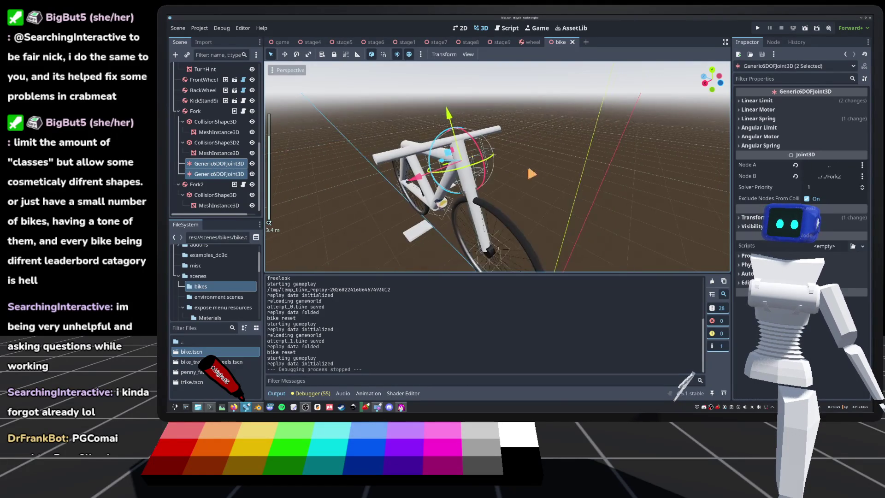
pyautogui.moveTo(498, 68); pyautogui.dragTo(506, 108)
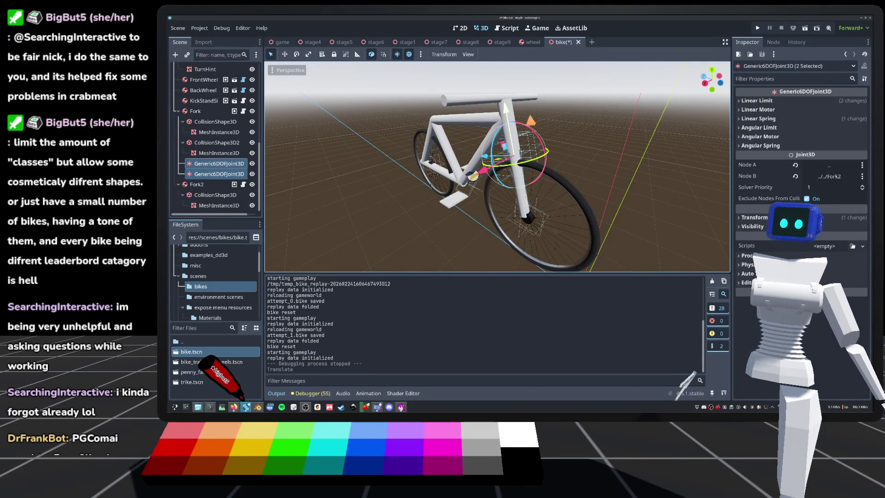
pyautogui.scroll(5, 507, 157)
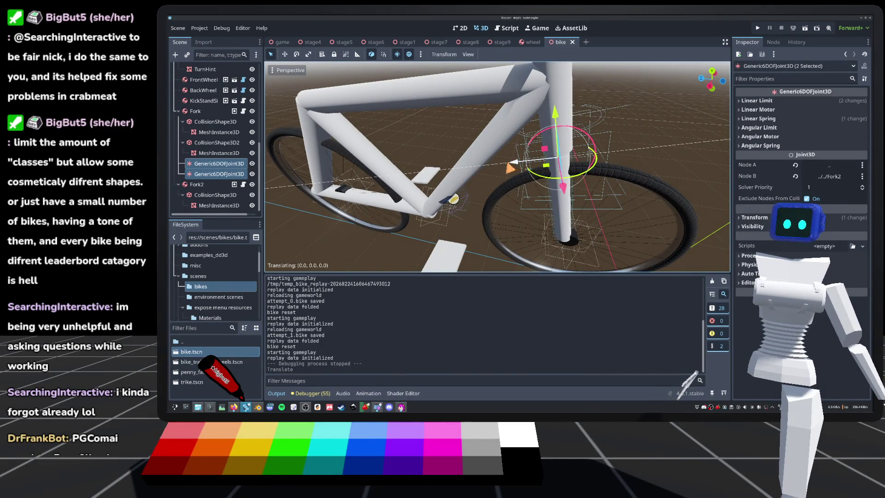
pyautogui.moveTo(560, 159); pyautogui.dragTo(546, 161)
# Duplicate the first fork joint and move the copy up toward the frame, then view the fork from above
pyautogui.click(216, 164)
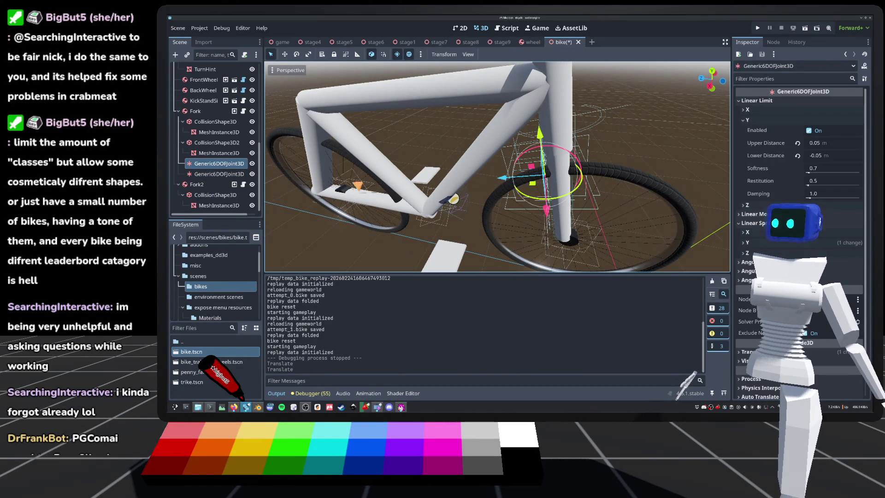
pyautogui.hotkey('ctrl', 'd')
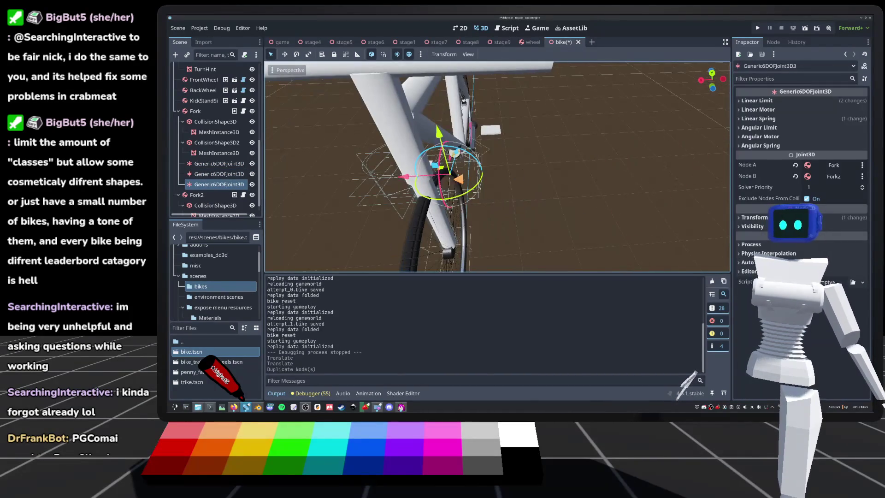
pyautogui.moveTo(439, 138); pyautogui.dragTo(442, 152)
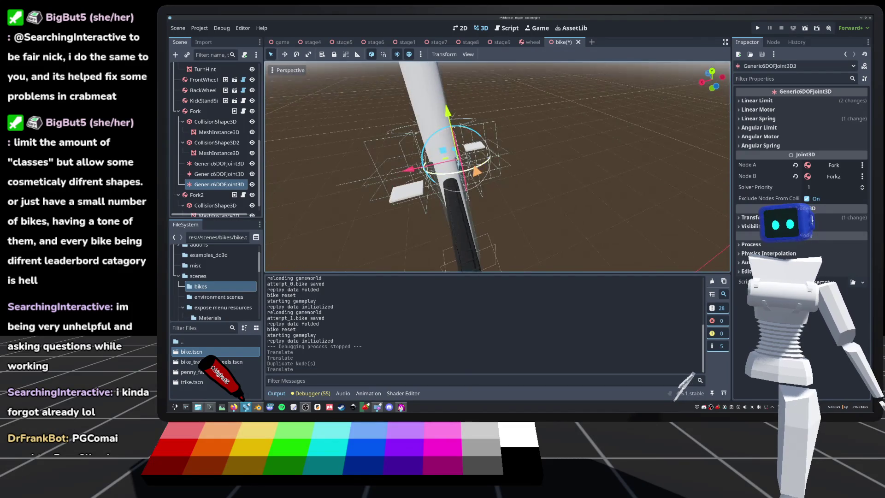
pyautogui.moveTo(442, 152); pyautogui.dragTo(443, 152)
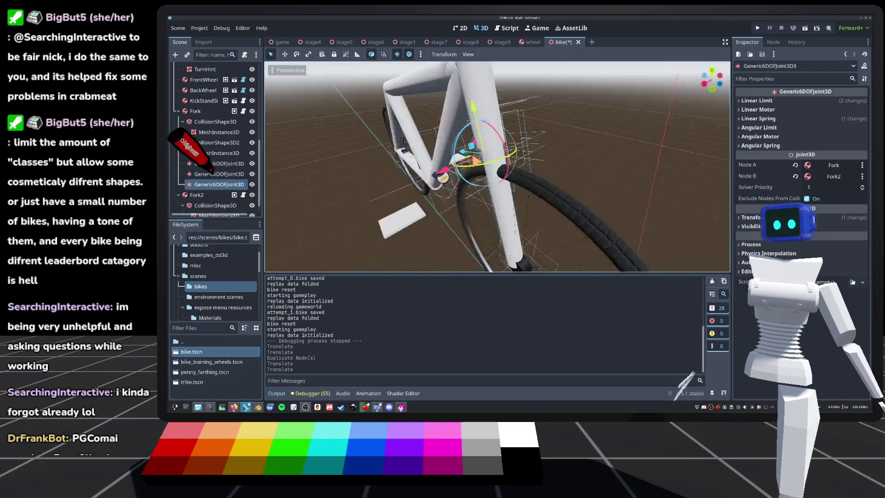
pyautogui.moveTo(550, 169); pyautogui.dragTo(599, 156)
pyautogui.scroll(-5, 269, 223)
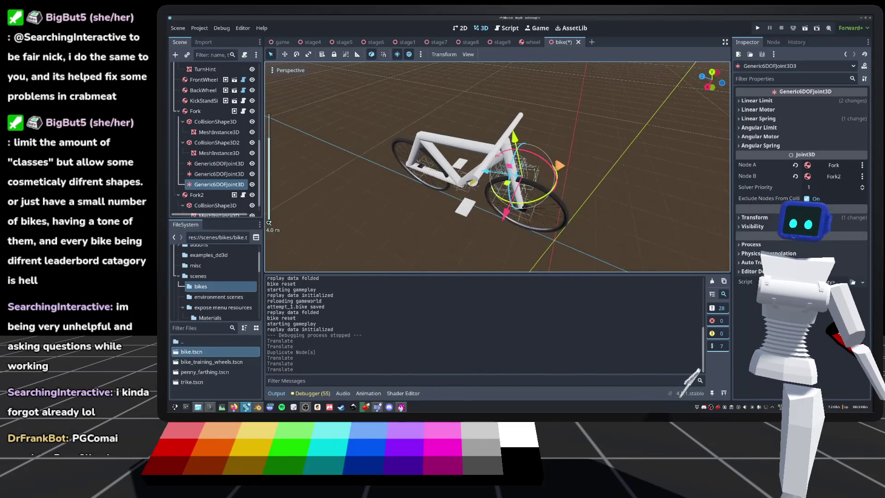
pyautogui.click(269, 222)
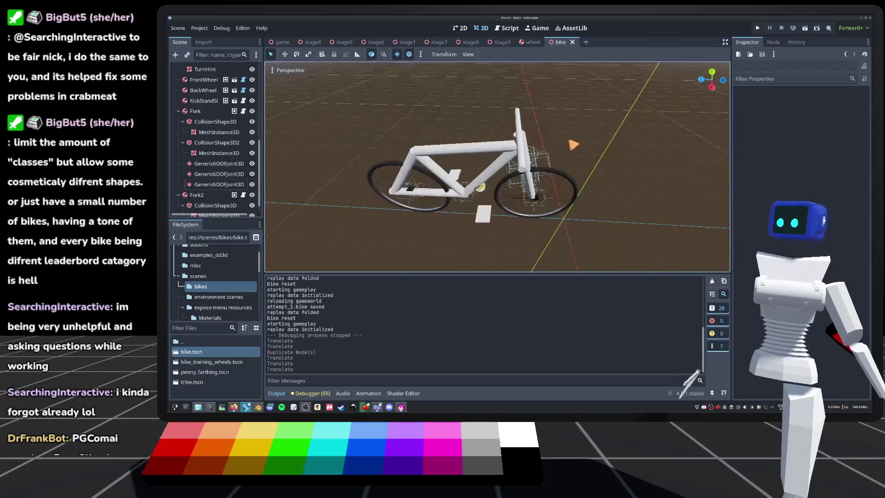
pyautogui.scroll(5, 269, 222)
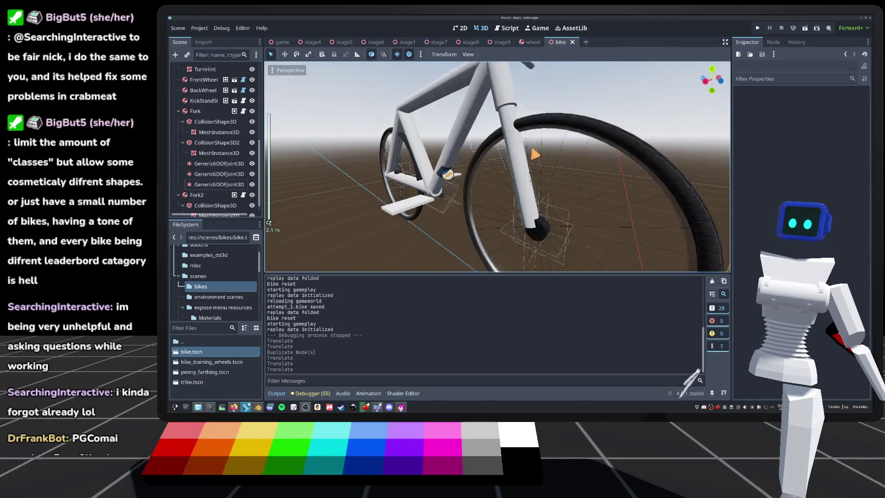
pyautogui.moveTo(269, 222); pyautogui.dragTo(410, 185)
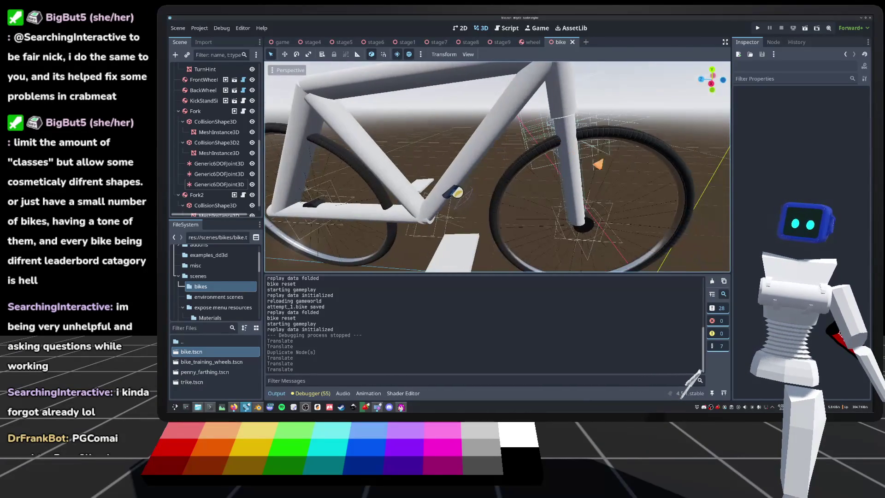
# Launch the game in Quickplay, complete the stage and watch its replay twice
pyautogui.click(757, 28)
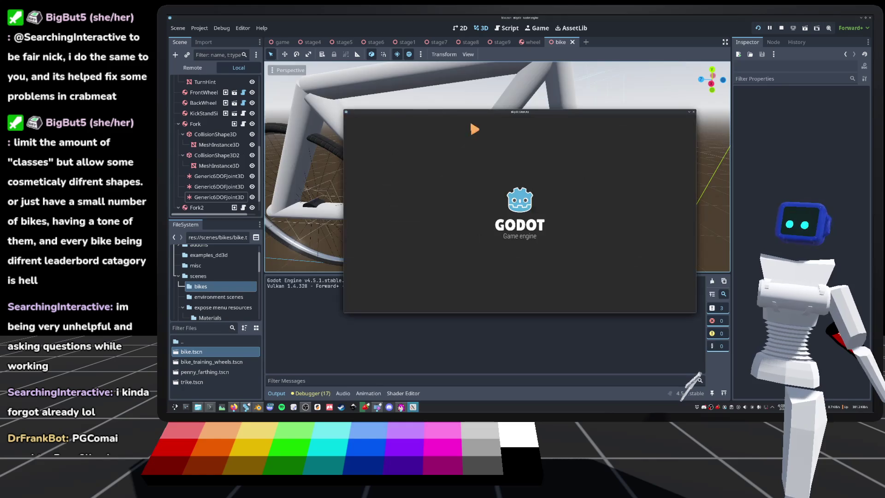
pyautogui.press('Return')
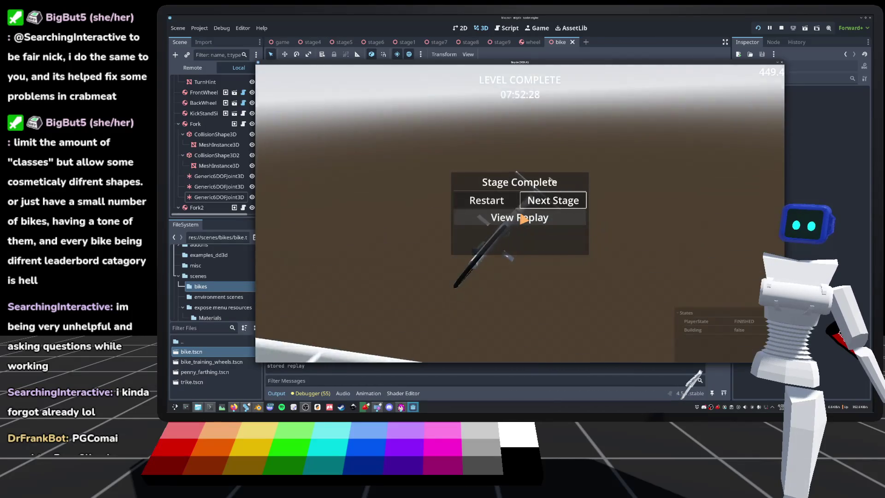
pyautogui.click(523, 219)
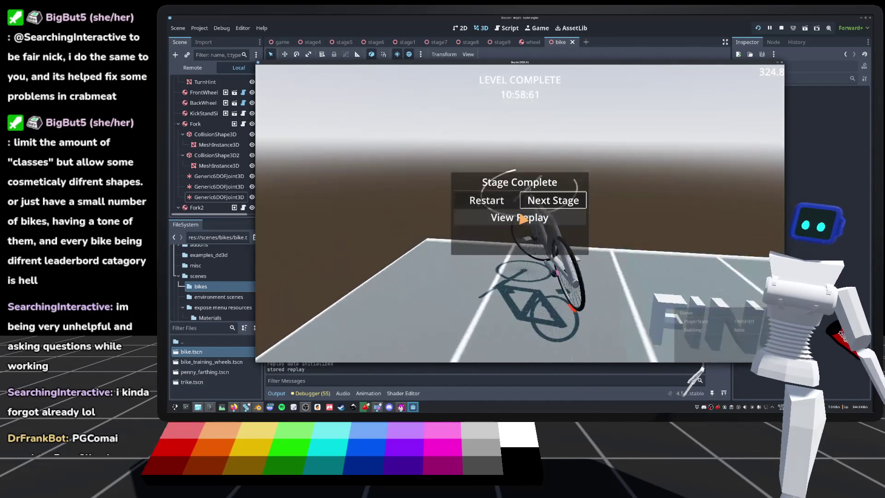
pyautogui.click(523, 219)
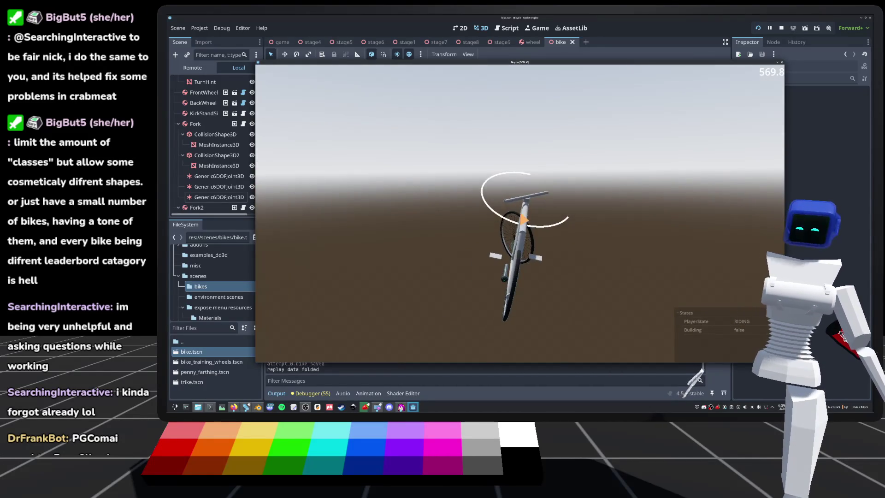
pyautogui.scroll(-5, 497, 165)
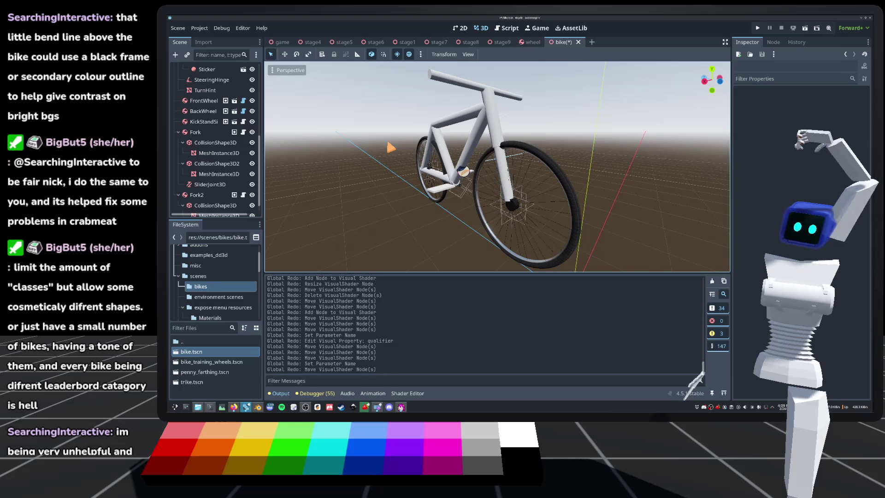
# Step through the undo history to restore the fourth slider joint, then inspect the Fork's collision shapes
pyautogui.hotkey('ctrl', 'shift', 'z')
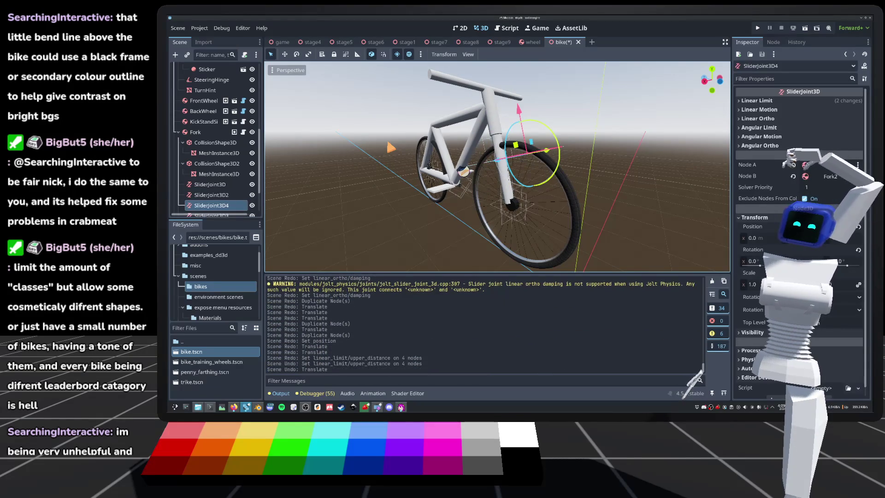
pyautogui.hotkey('ctrl', 'z')
pyautogui.hotkey('ctrl', 'z')
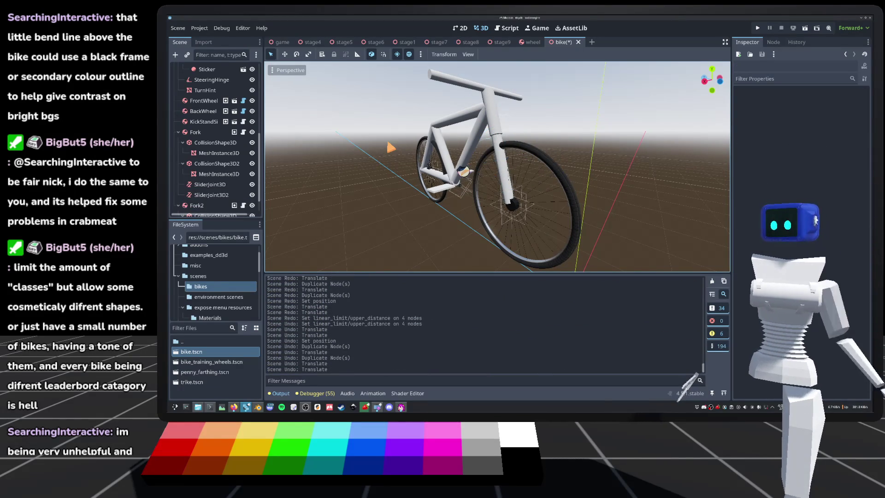
pyautogui.hotkey('ctrl', 'z')
pyautogui.hotkey('ctrl', 'shift', 'z')
pyautogui.hotkey('ctrl', 'shift', 'z')
pyautogui.hotkey('ctrl', 'shift', 'z')
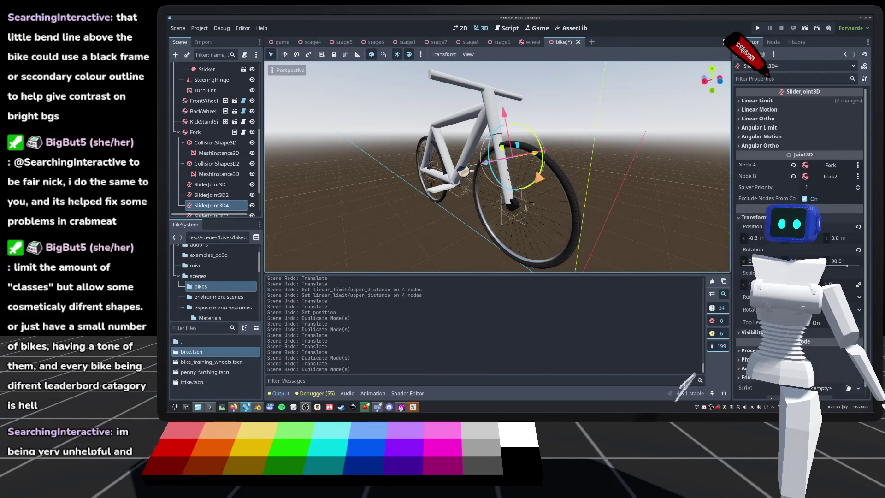
pyautogui.moveTo(576, 121)
pyautogui.mouseDown()
pyautogui.moveTo(594, 143)
pyautogui.moveTo(574, 141)
pyautogui.mouseUp()
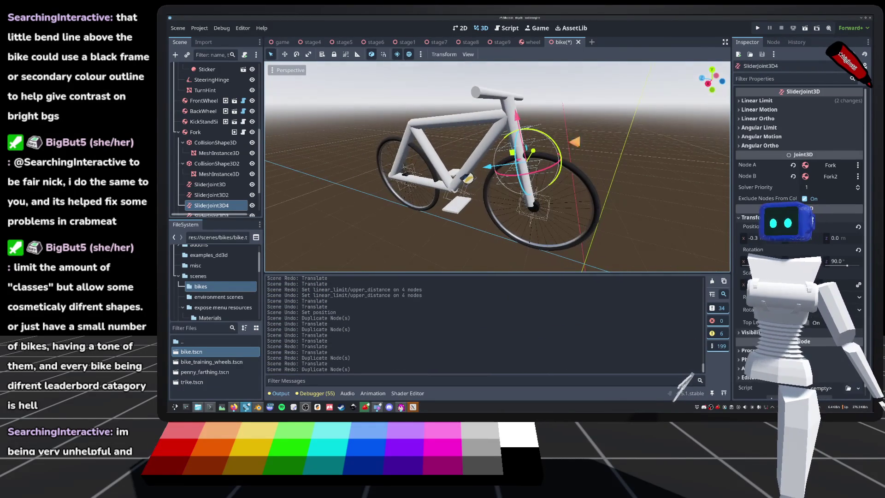
pyautogui.click(205, 133)
pyautogui.click(206, 143)
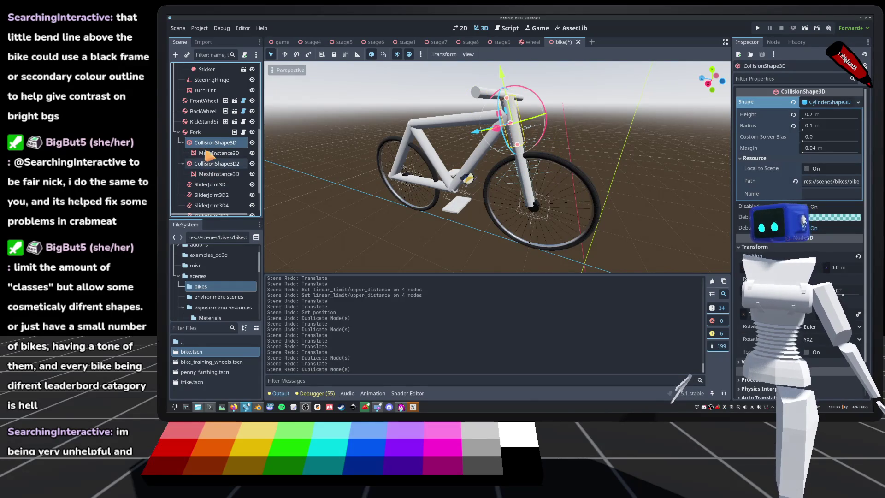
pyautogui.click(214, 164)
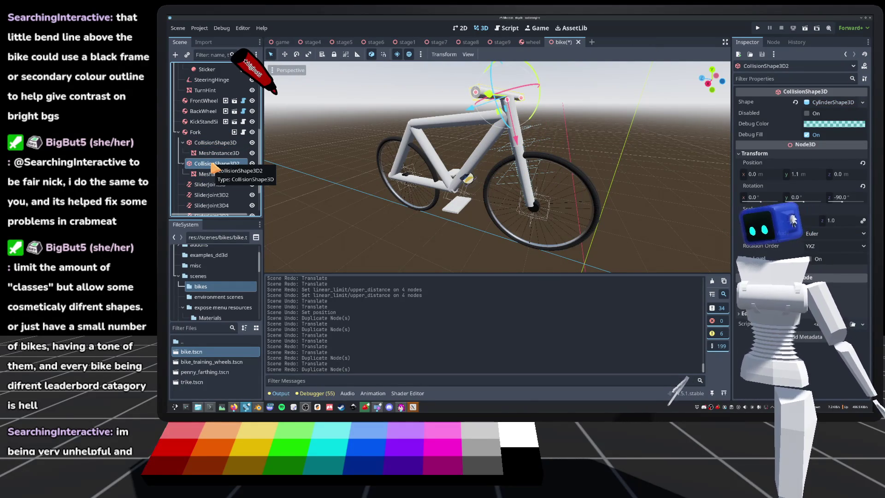
# Delete SliderJoint3D through SliderJoint3D4 from the Scene dock and confirm
pyautogui.moveTo(456, 221); pyautogui.dragTo(472, 233)
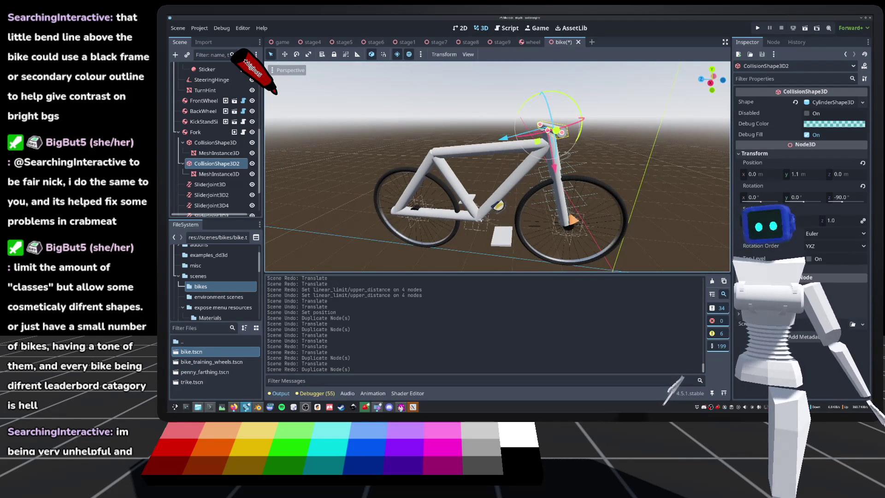
pyautogui.scroll(-2, 210, 180)
pyautogui.click(210, 143)
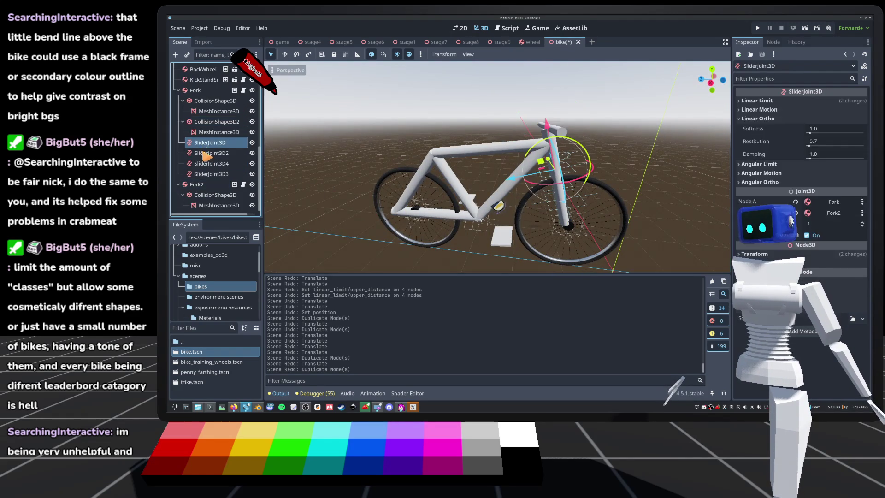
pyautogui.keyDown('shift'); pyautogui.click(206, 175); pyautogui.keyUp('shift')
pyautogui.press('Delete')
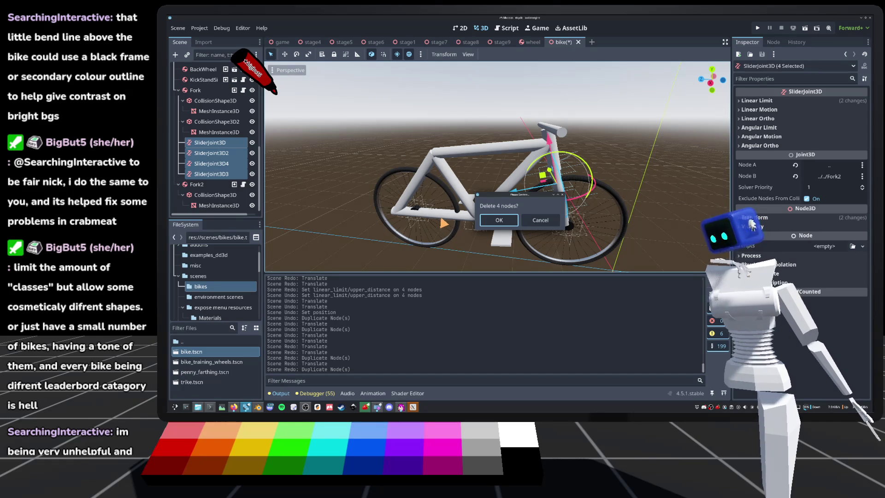
pyautogui.click(499, 220)
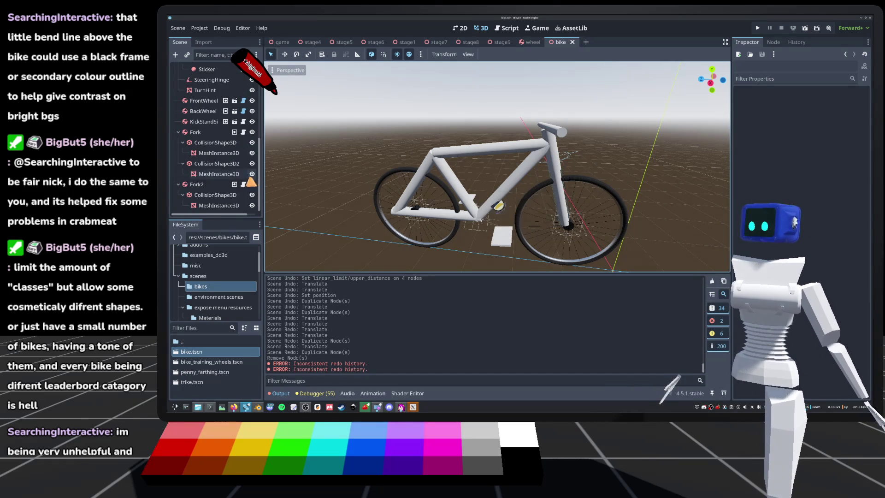
# Set the Fork's collision cylinder height to 1.8 m
pyautogui.click(198, 132)
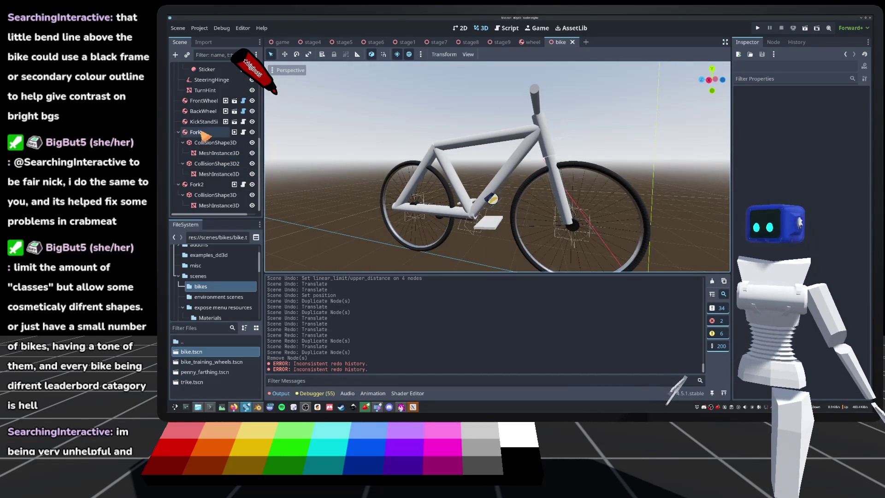
pyautogui.click(212, 143)
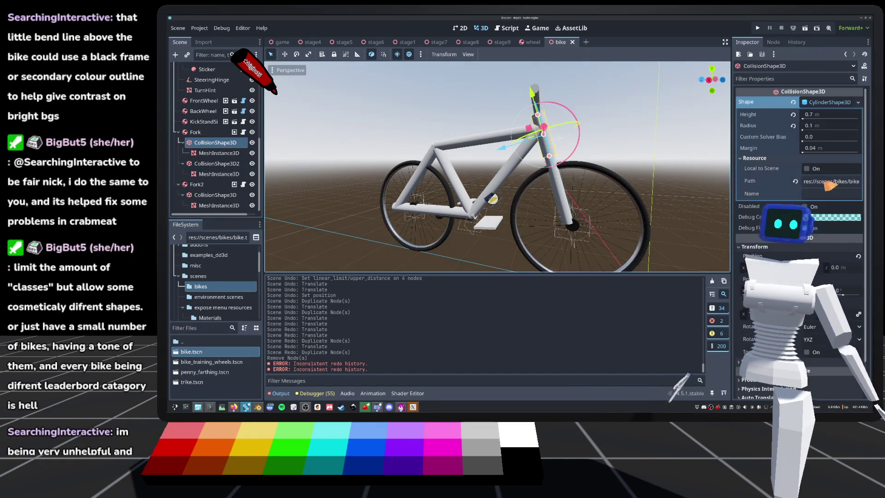
pyautogui.click(829, 116)
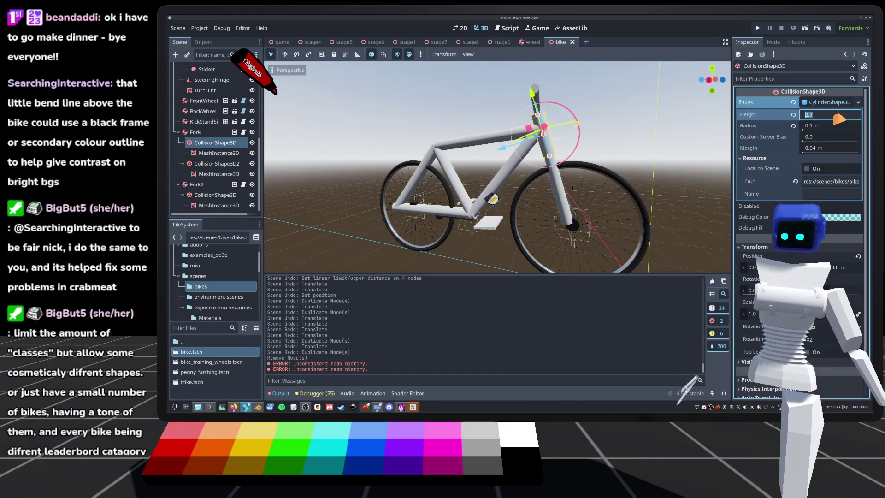
pyautogui.write('1')
pyautogui.press('Return')
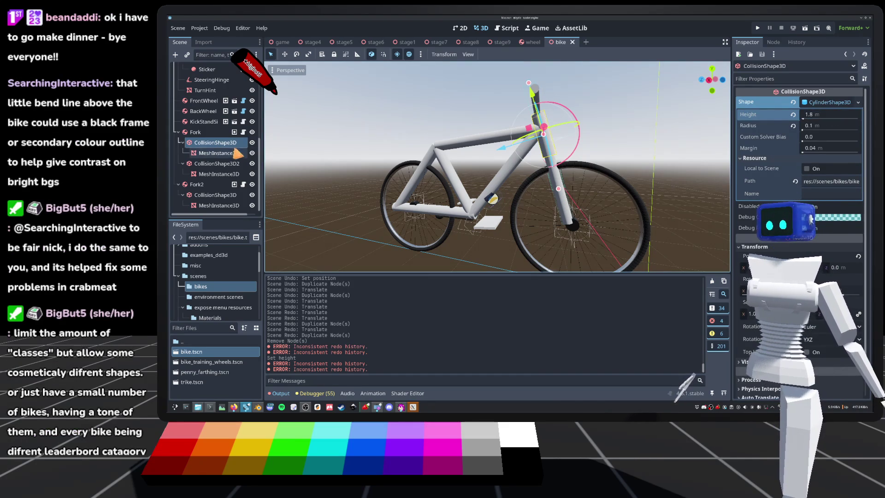
# Set the Fork's mesh height to 1.8 m
pyautogui.click(218, 152)
pyautogui.click(748, 205)
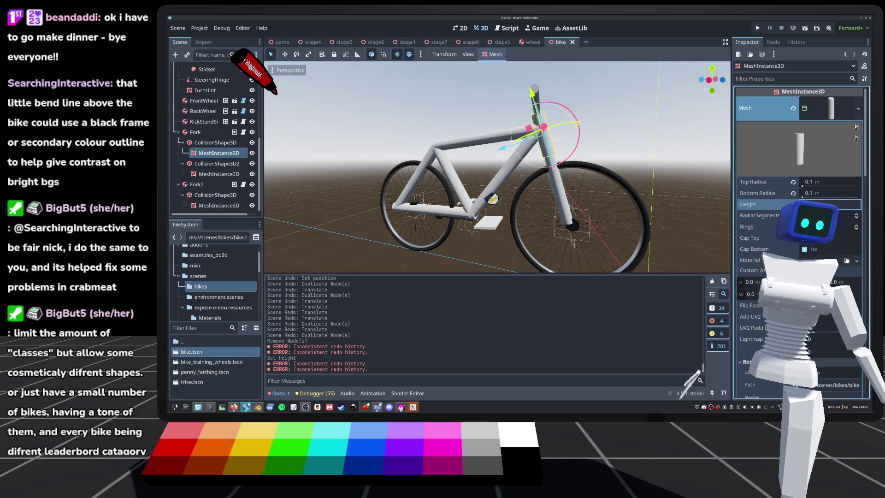
pyautogui.press('Return')
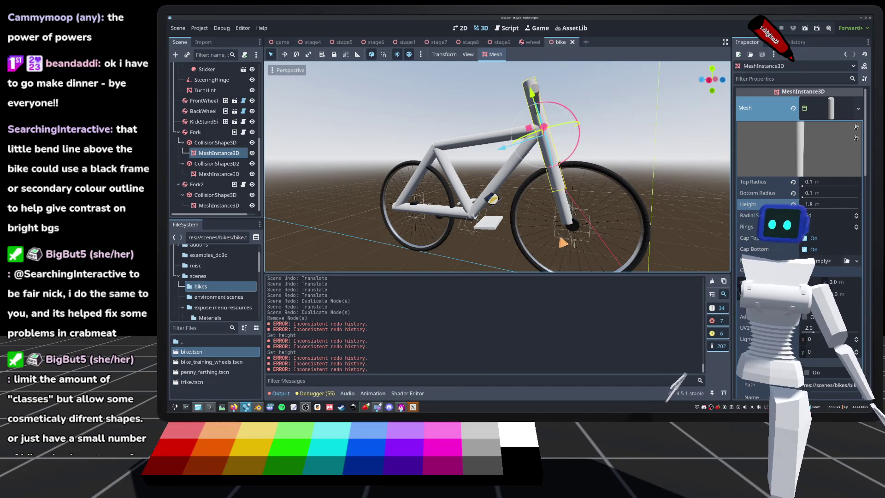
pyautogui.scroll(-4, 563, 239)
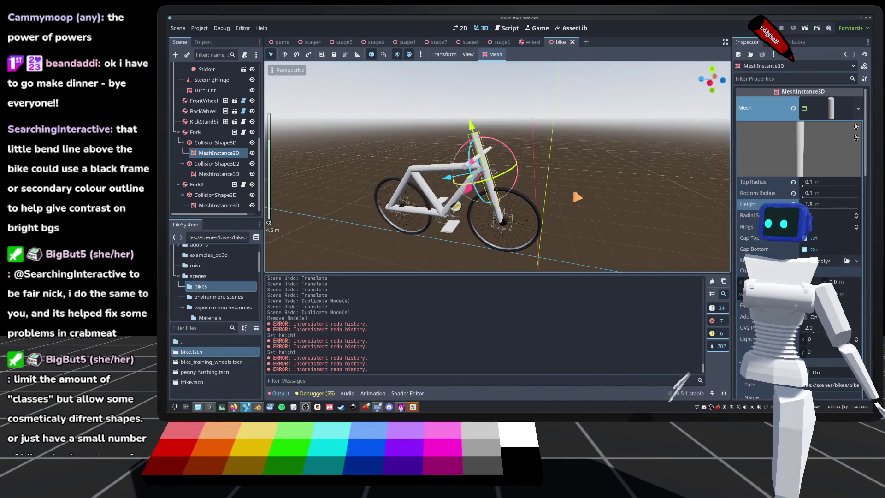
# Inspect the lengthened fork from above and select the duplicate Fork2 body
pyautogui.moveTo(498, 166)
pyautogui.mouseDown()
pyautogui.moveTo(461, 217)
pyautogui.moveTo(198, 187)
pyautogui.moveTo(192, 198)
pyautogui.moveTo(188, 188)
pyautogui.moveTo(170, 233)
pyautogui.mouseUp()
pyautogui.moveTo(594, 200)
pyautogui.mouseDown()
pyautogui.moveTo(618, 205)
pyautogui.moveTo(599, 221)
pyautogui.mouseUp()
pyautogui.click(217, 164)
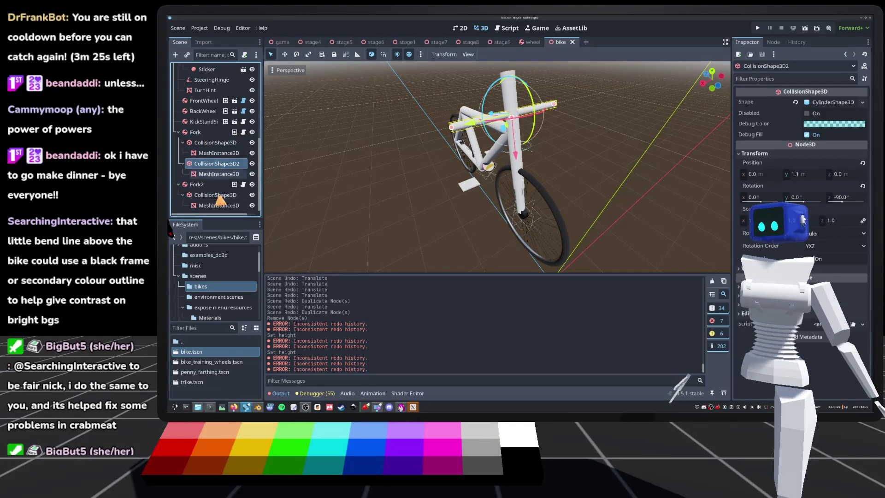
pyautogui.click(197, 184)
pyautogui.moveTo(378, 193); pyautogui.dragTo(442, 205)
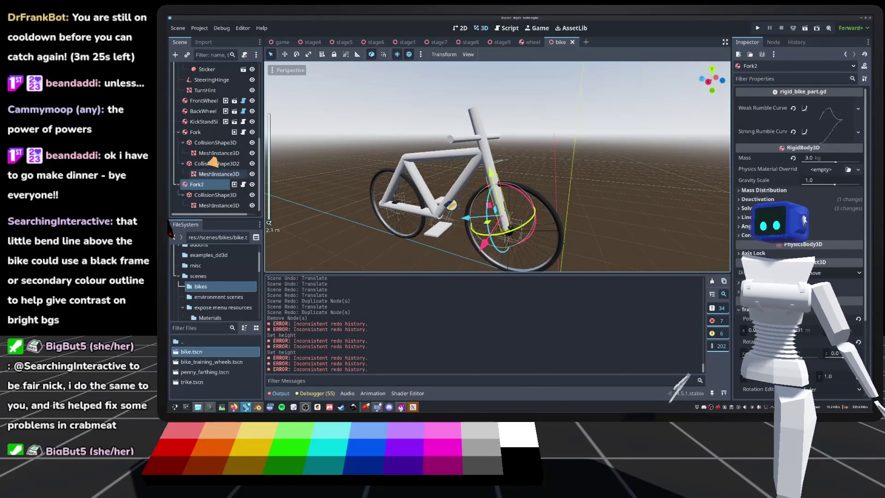
# Delete Fork2 with its children, then select the Fork body
pyautogui.press('Delete')
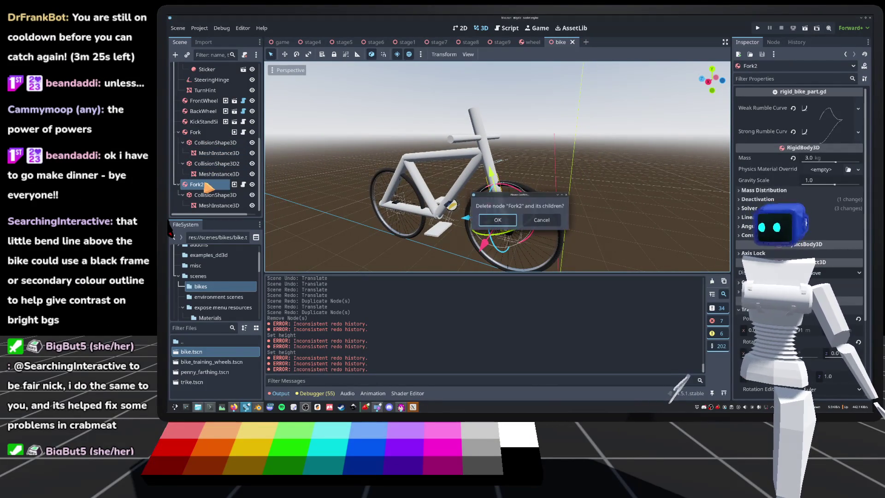
pyautogui.press('Return')
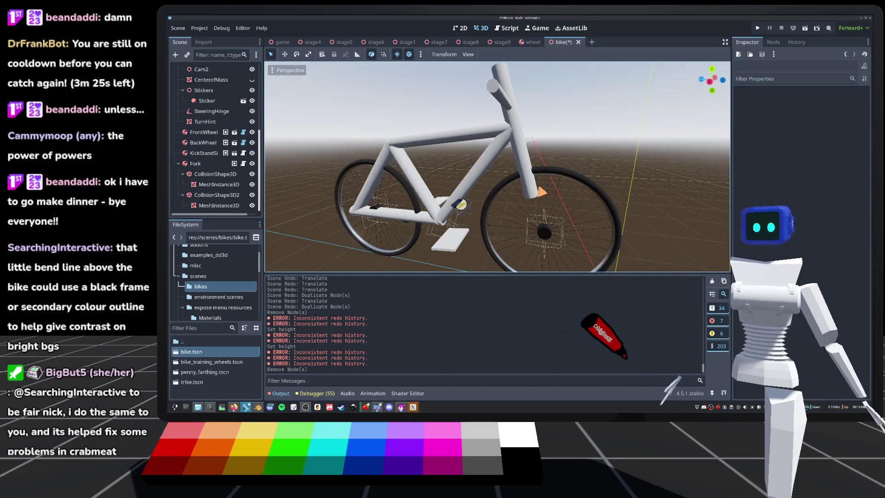
pyautogui.click(219, 184)
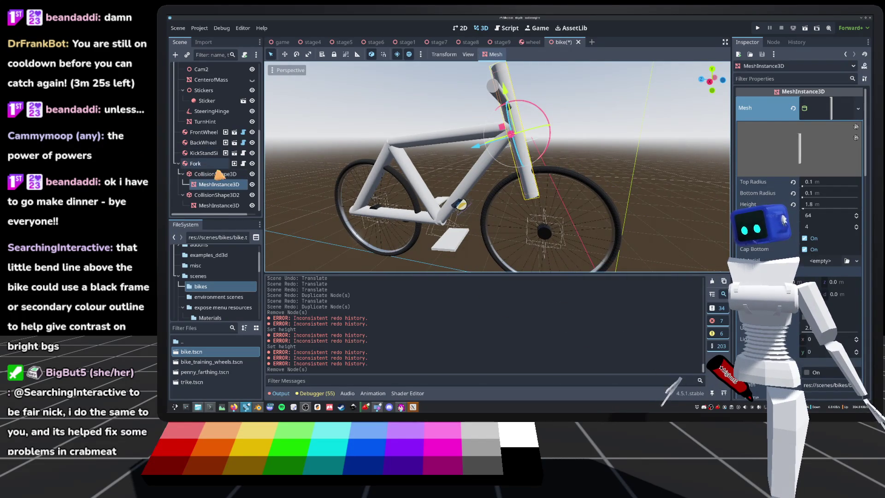
pyautogui.click(209, 165)
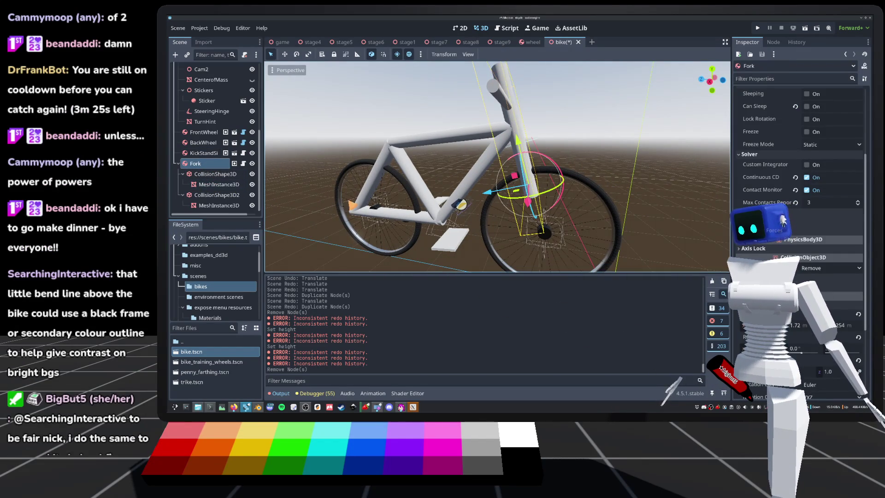
# Zoom in on the fork in the Right orthogonal view
pyautogui.moveTo(461, 194)
pyautogui.mouseDown()
pyautogui.moveTo(269, 222)
pyautogui.moveTo(516, 194)
pyautogui.mouseUp()
pyautogui.click(712, 79)
pyautogui.scroll(3, 594, 160)
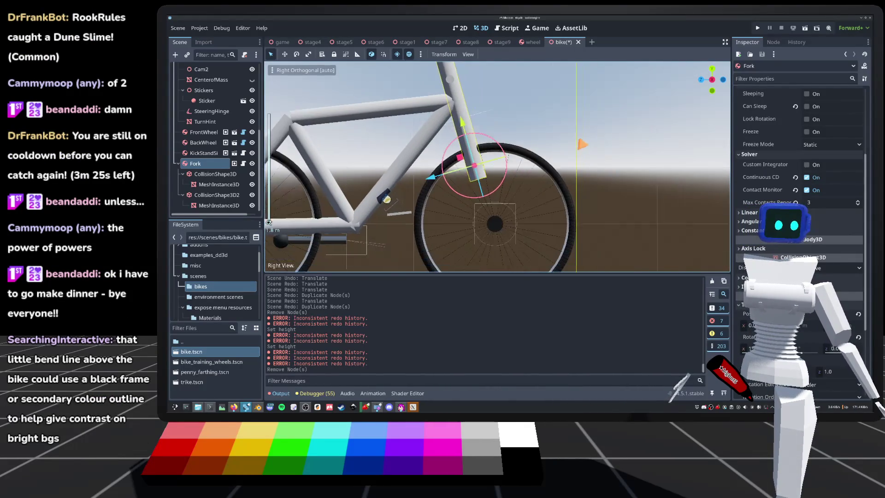
pyautogui.scroll(3, 763, 196)
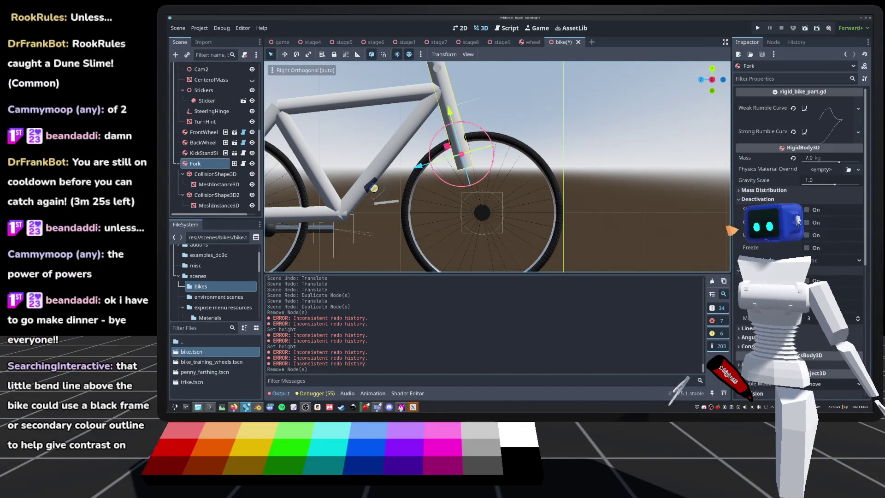
# Set the Fork's mass to 10 kg and save the scene
pyautogui.click(822, 158)
pyautogui.write('1')
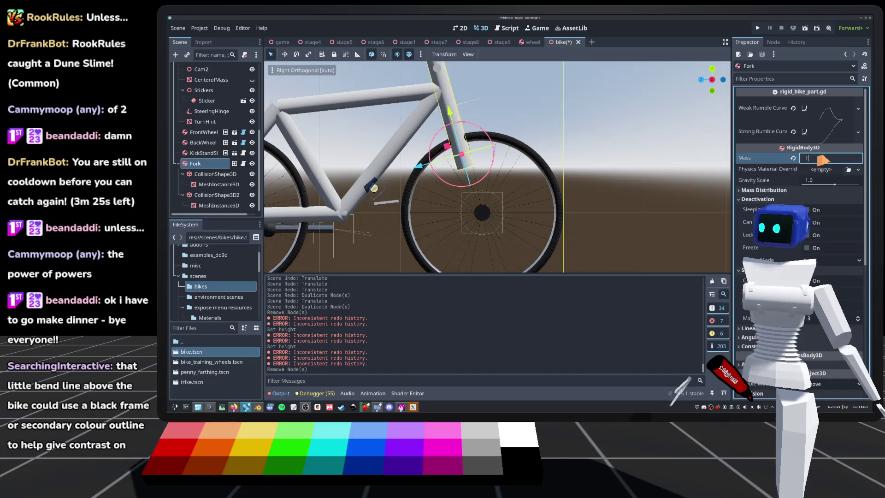
pyautogui.write('0')
pyautogui.press('Return')
pyautogui.hotkey('ctrl', 's')
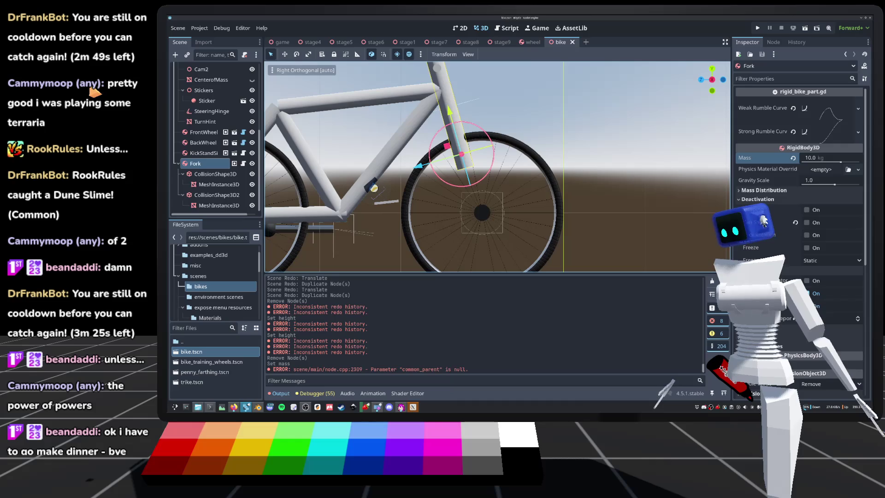
# Move the Fork's CollisionShape3D by (0, -0.5, -0.1)
pyautogui.scroll(-3, 484, 165)
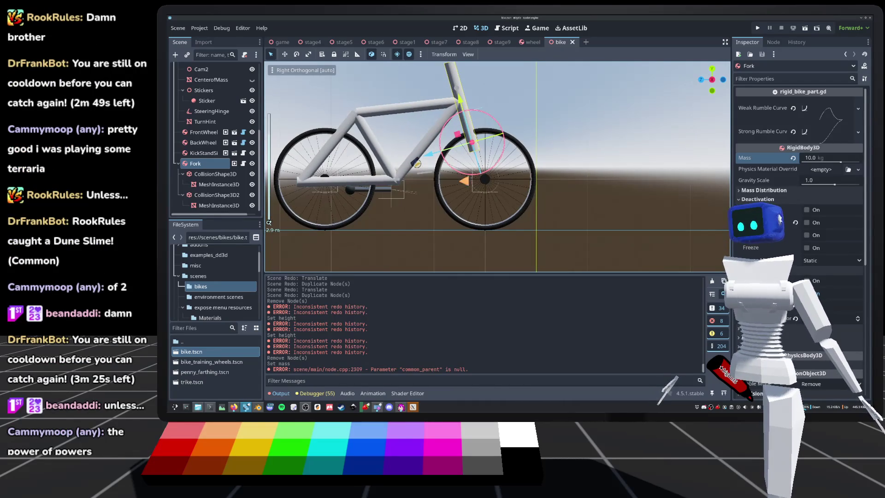
pyautogui.click(216, 174)
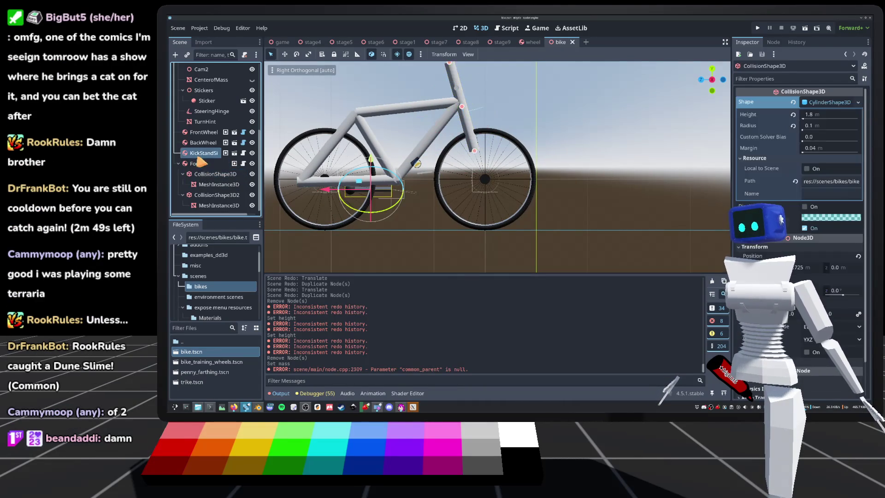
pyautogui.click(207, 163)
pyautogui.click(216, 174)
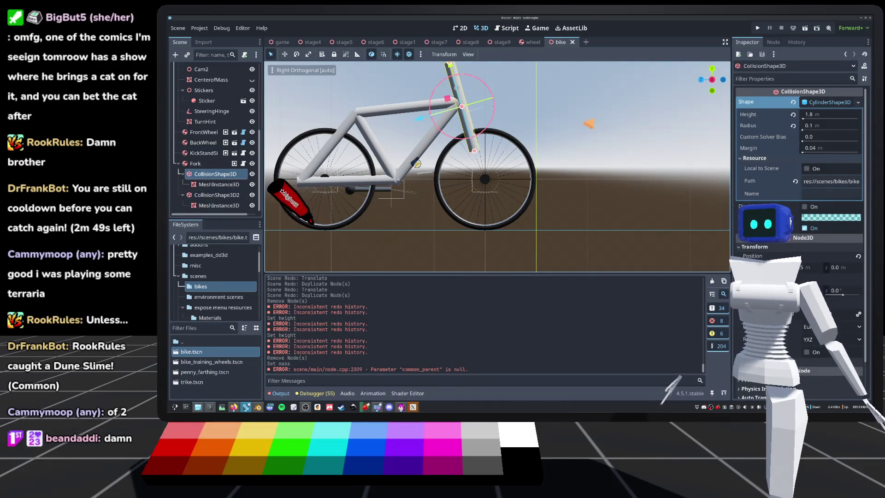
pyautogui.moveTo(516, 152)
pyautogui.mouseDown()
pyautogui.moveTo(547, 138)
pyautogui.moveTo(465, 148)
pyautogui.mouseUp()
pyautogui.scroll(-2, 465, 147)
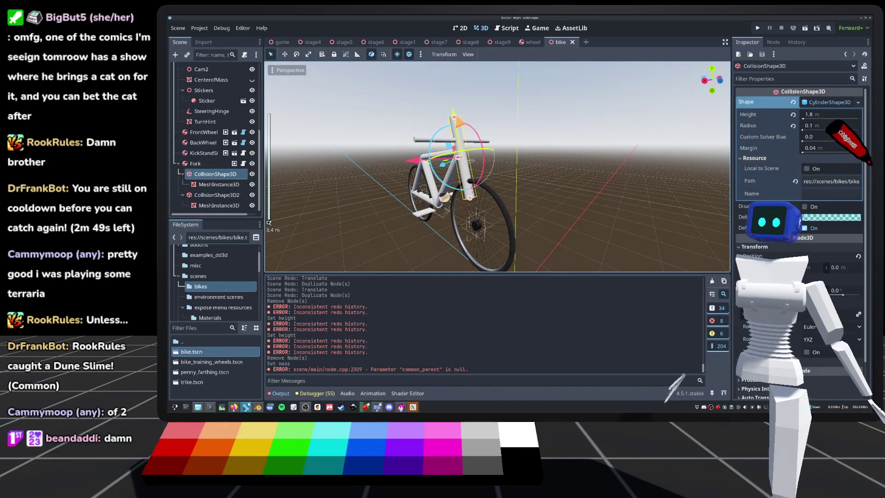
pyautogui.press('g')
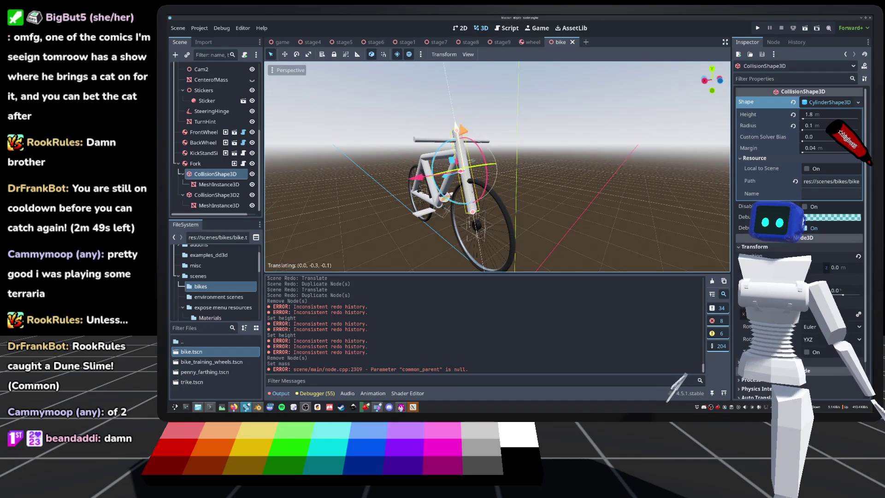
pyautogui.click(467, 139)
pyautogui.moveTo(494, 134); pyautogui.dragTo(554, 138)
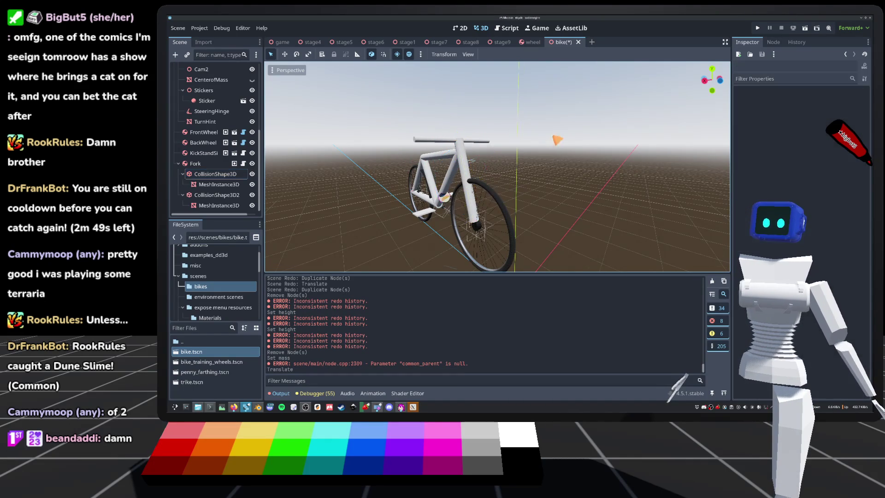
# Set FrontWheel's Connected To to the Fork node and save the bike scene
pyautogui.click(203, 134)
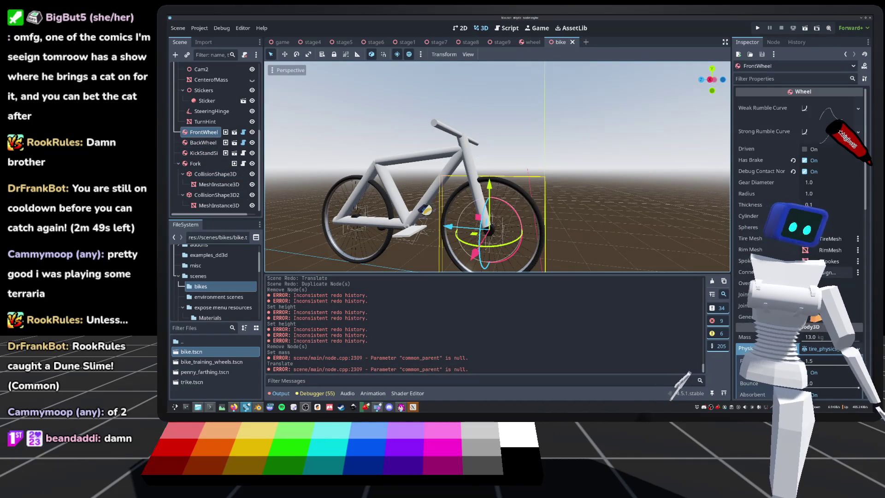
pyautogui.click(830, 272)
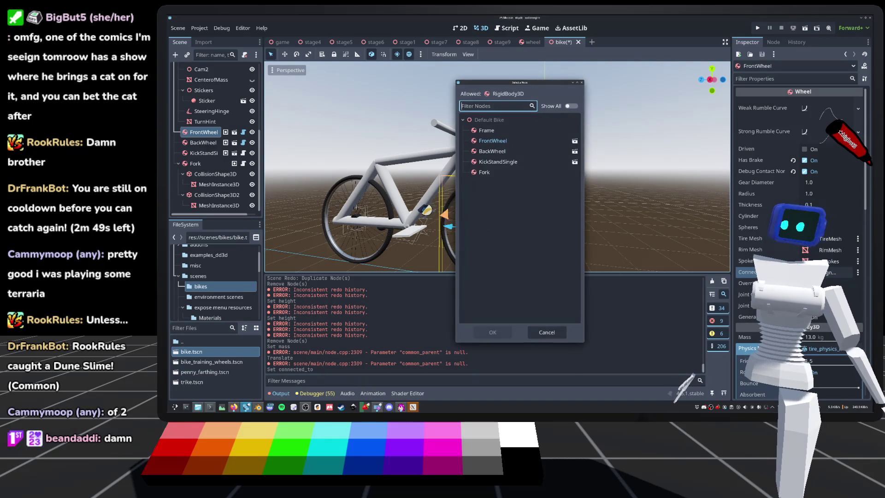
pyautogui.doubleClick(489, 176)
pyautogui.hotkey('ctrl', 's')
pyautogui.click(524, 168)
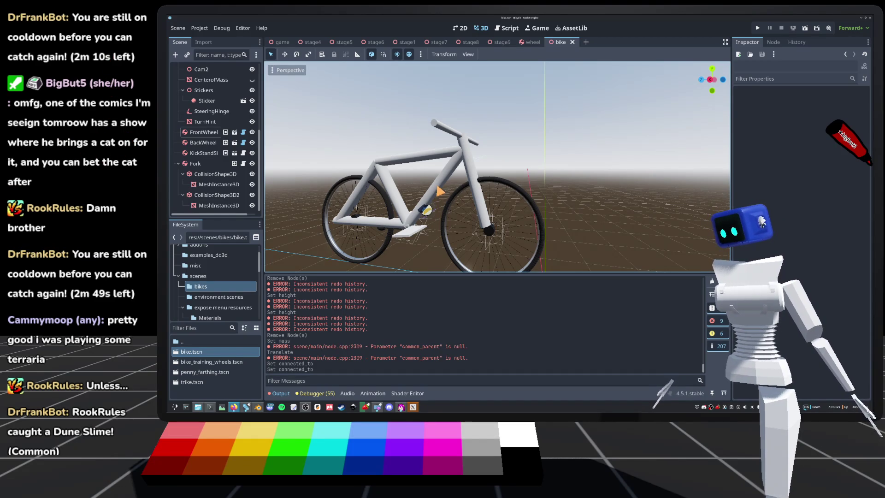
pyautogui.scroll(3, 463, 201)
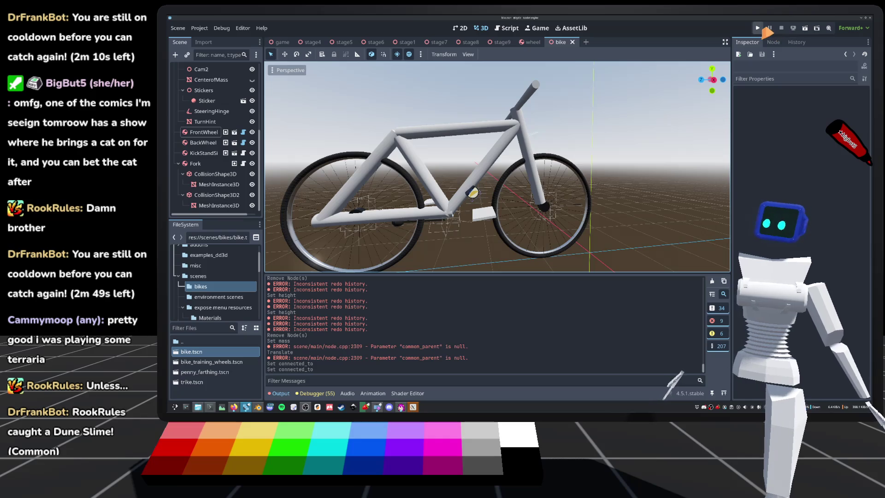
# Play the game, ride the first stage to FINISH and watch the replay
pyautogui.click(758, 28)
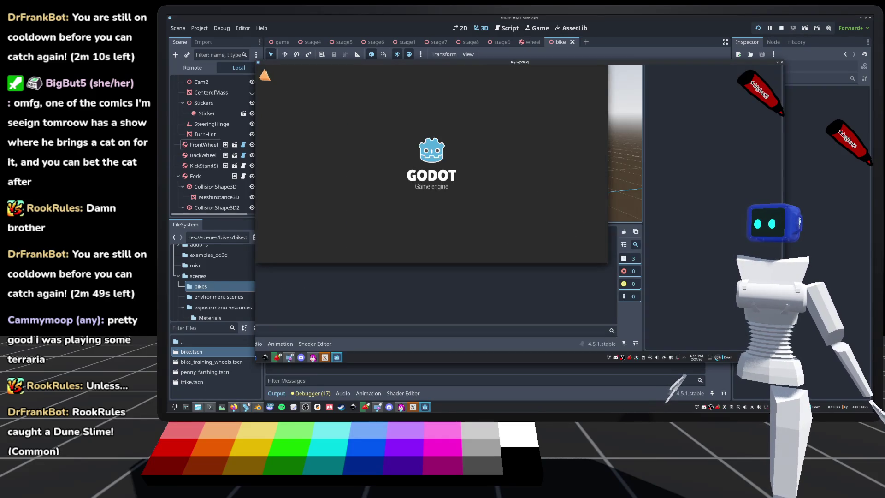
pyautogui.press('Return')
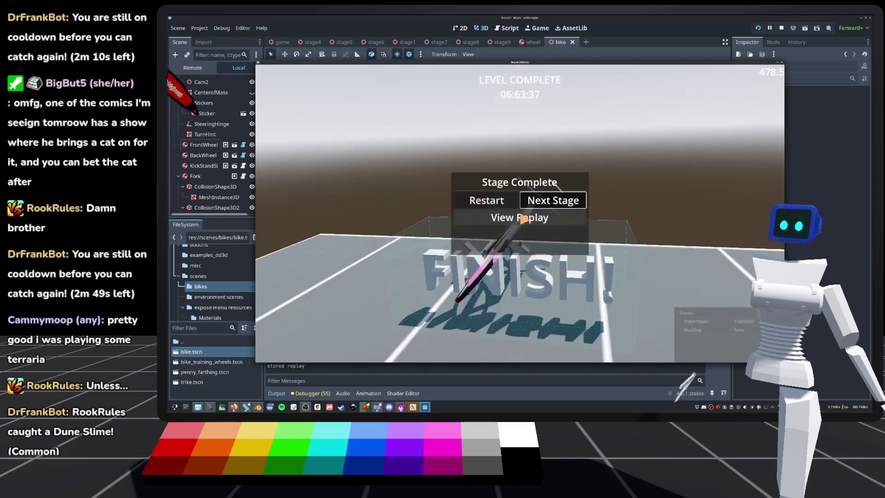
pyautogui.click(524, 219)
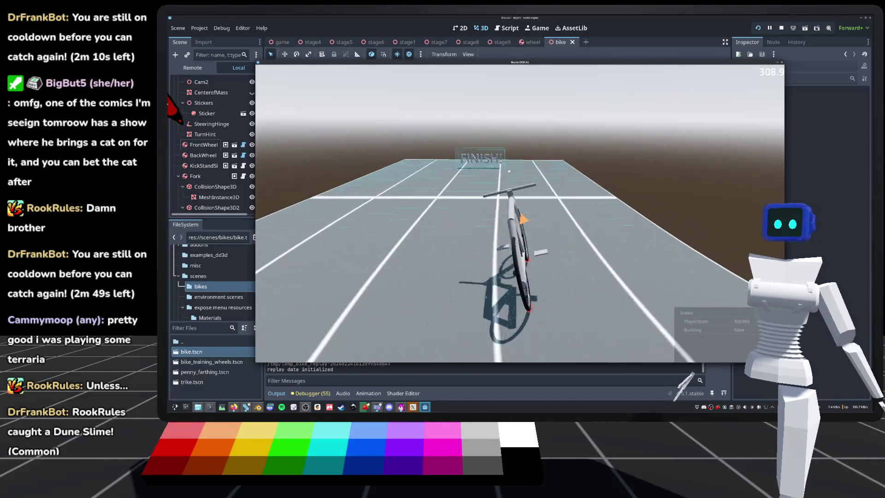
pyautogui.click(523, 220)
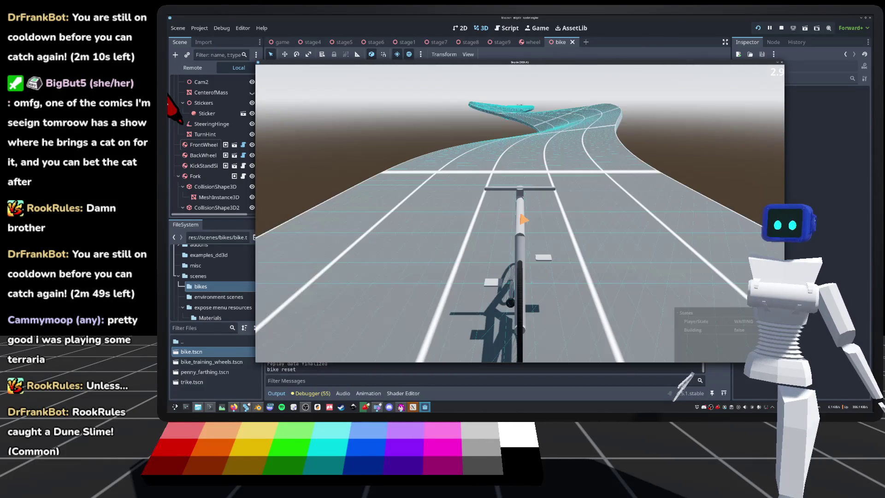
# Ride stage2 of world2 from Level Select, reset once, then stop the game with F8
pyautogui.press('Escape')
pyautogui.click(304, 118)
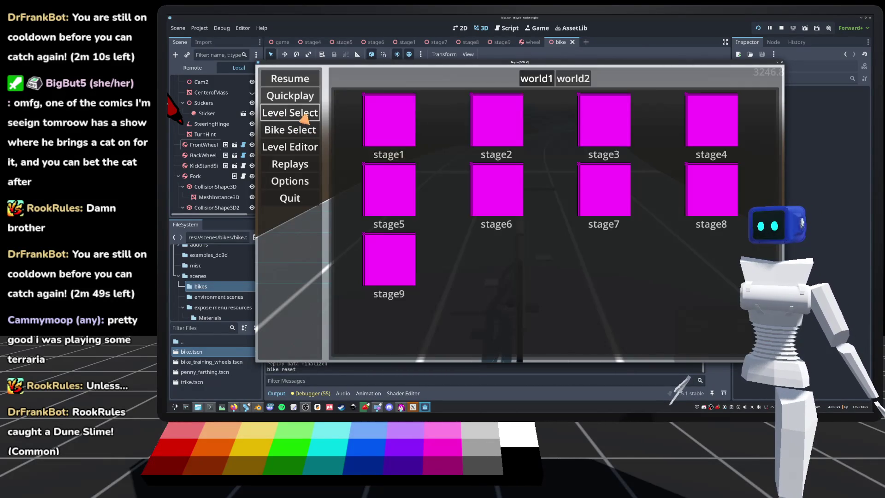
pyautogui.click(560, 82)
pyautogui.click(496, 125)
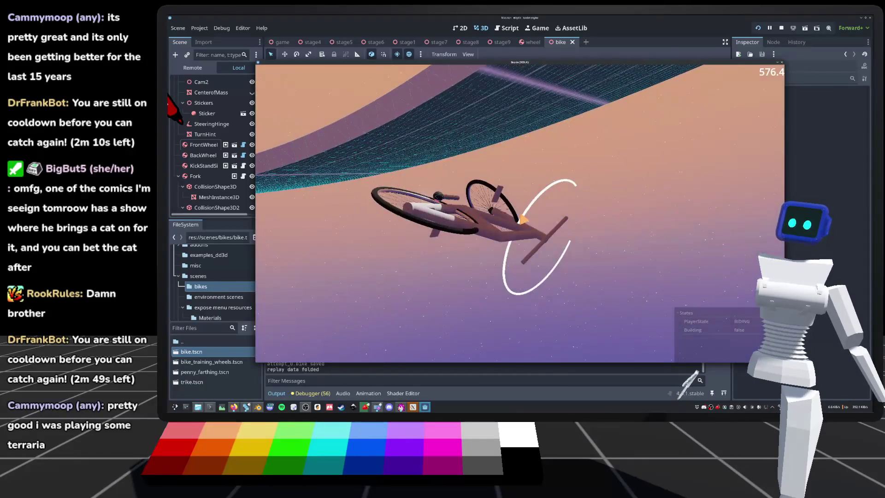
pyautogui.press('r')
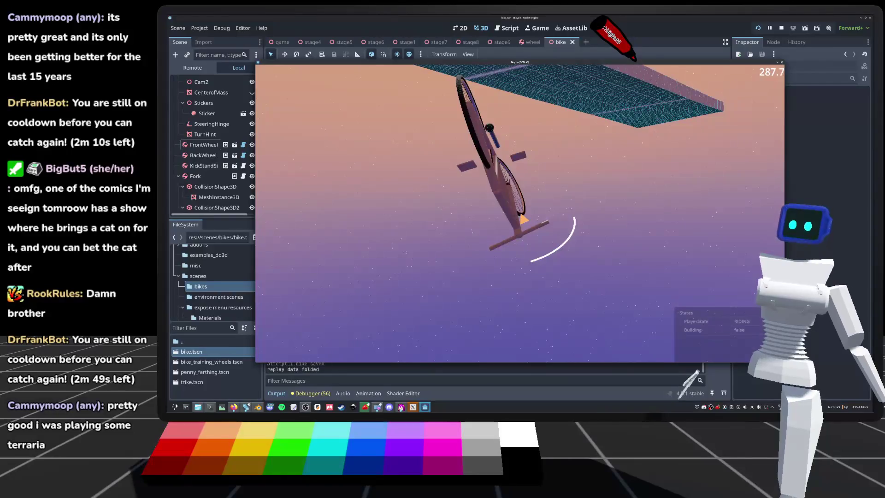
pyautogui.press('F8')
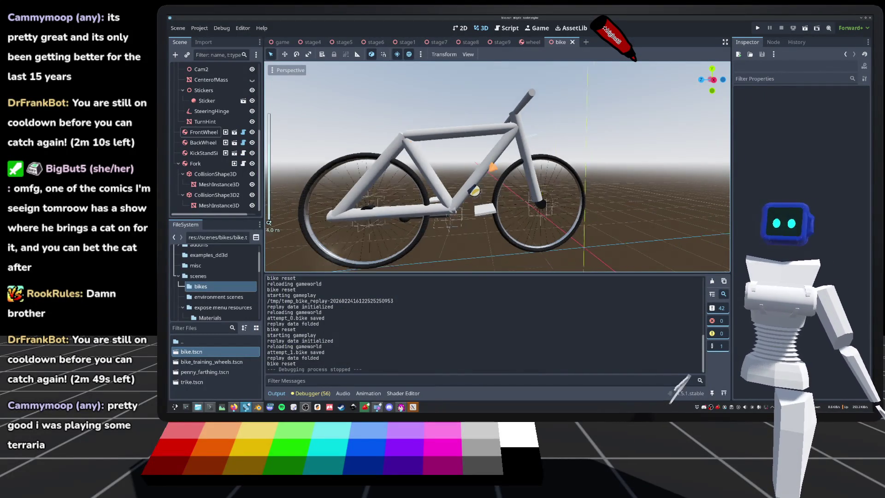
# Zoom around the bike model to check it and save the scene
pyautogui.scroll(-5, 497, 167)
pyautogui.scroll(4, 497, 167)
pyautogui.scroll(5, 497, 167)
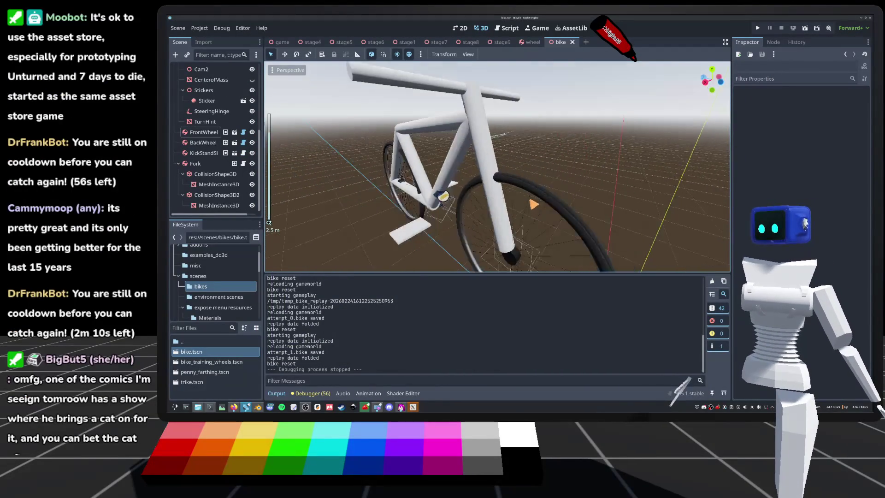
pyautogui.scroll(3, 532, 184)
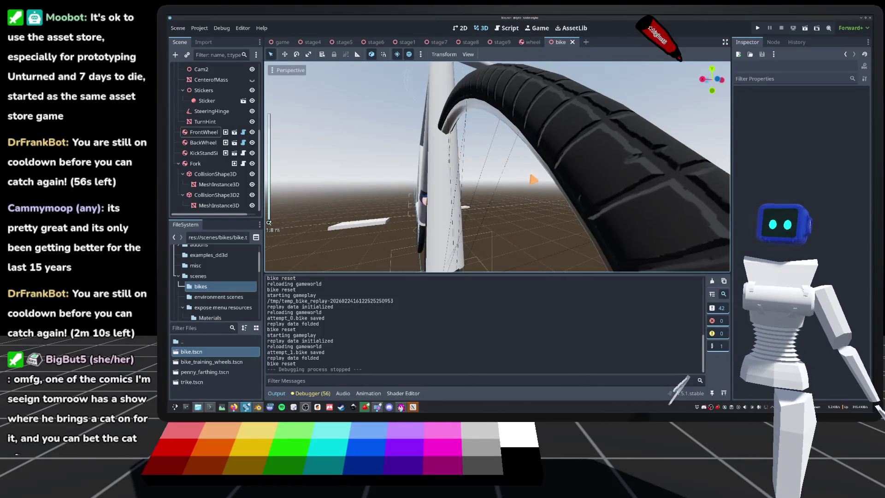
pyautogui.scroll(-6, 534, 178)
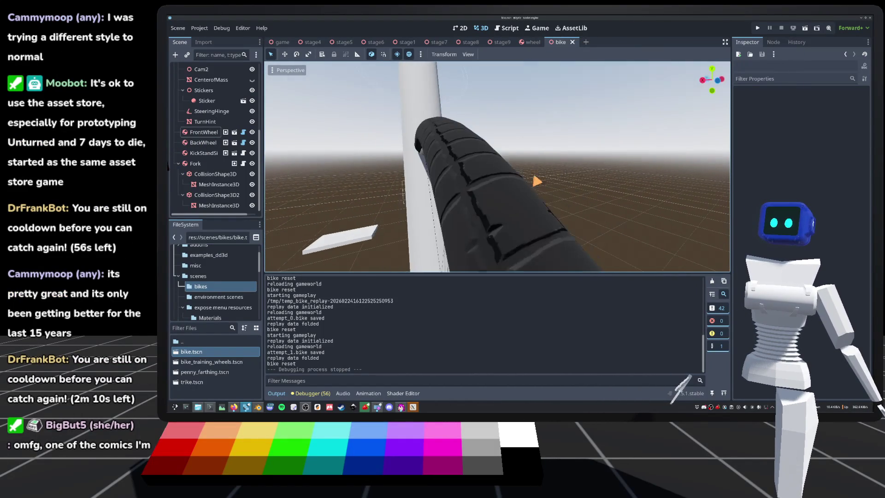
pyautogui.scroll(-2, 497, 167)
pyautogui.hotkey('ctrl', 's')
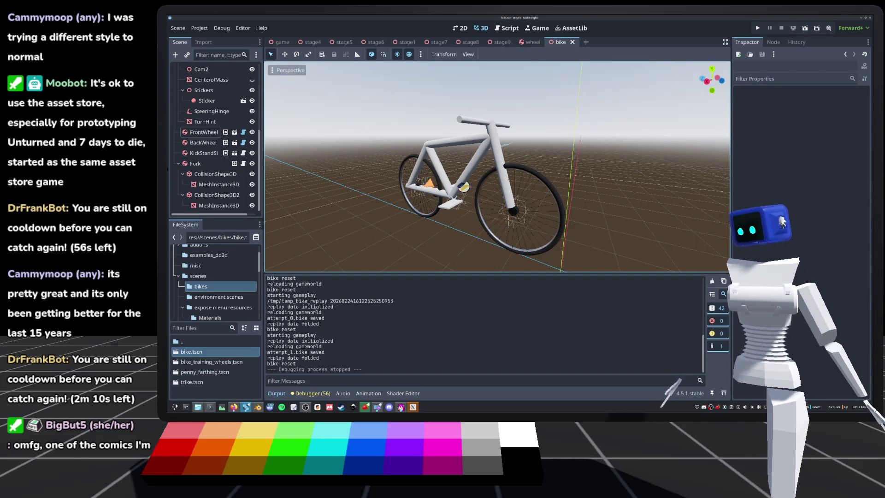
# Select the Default Bike root node to show its bike settings
pyautogui.scroll(2, 497, 166)
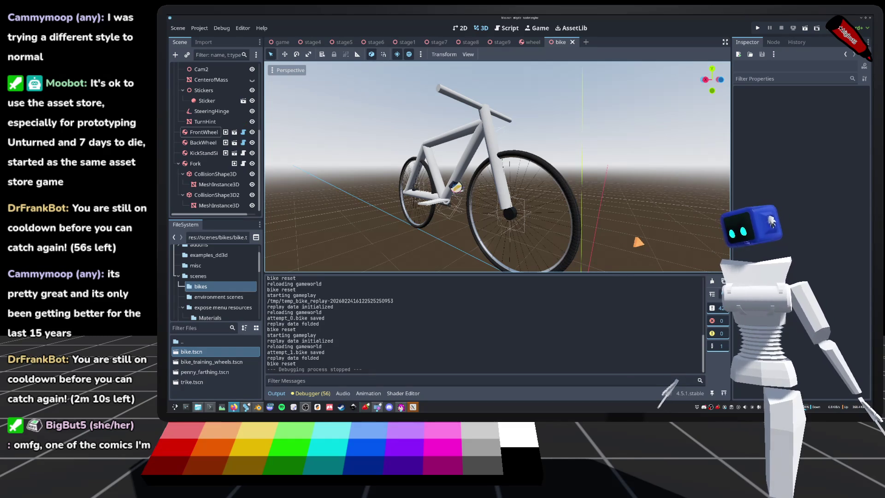
pyautogui.moveTo(566, 228); pyautogui.dragTo(580, 229)
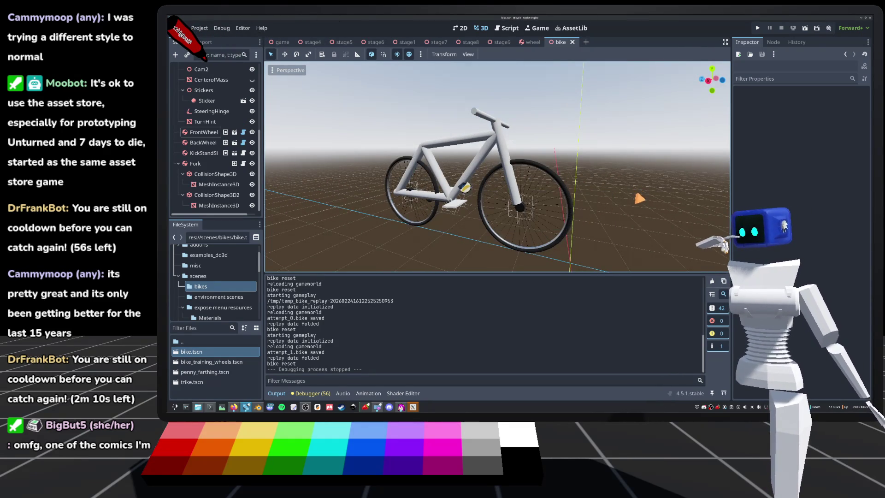
pyautogui.scroll(5, 214, 141)
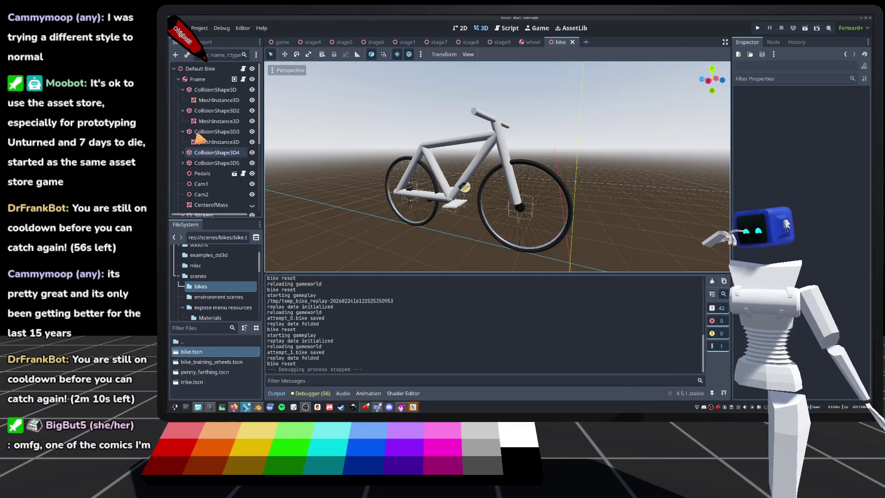
pyautogui.click(221, 70)
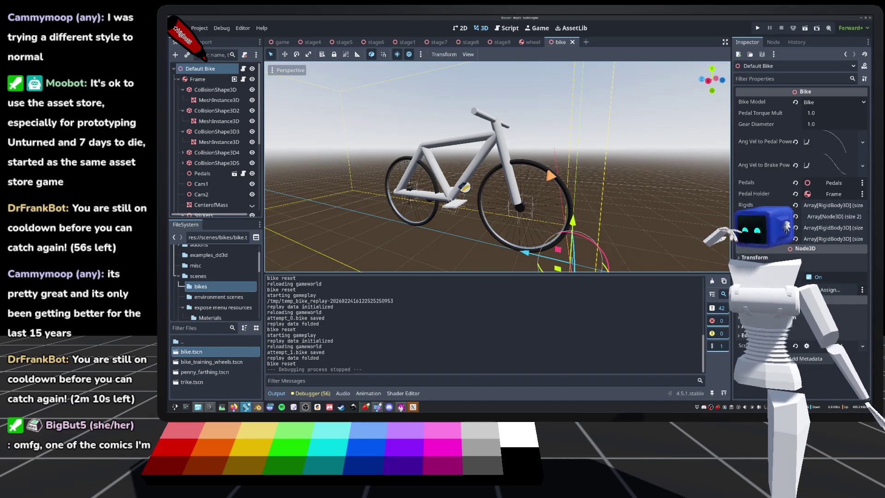
# Launch the game and load stage9 of world1 from Level Select
pyautogui.moveTo(534, 41)
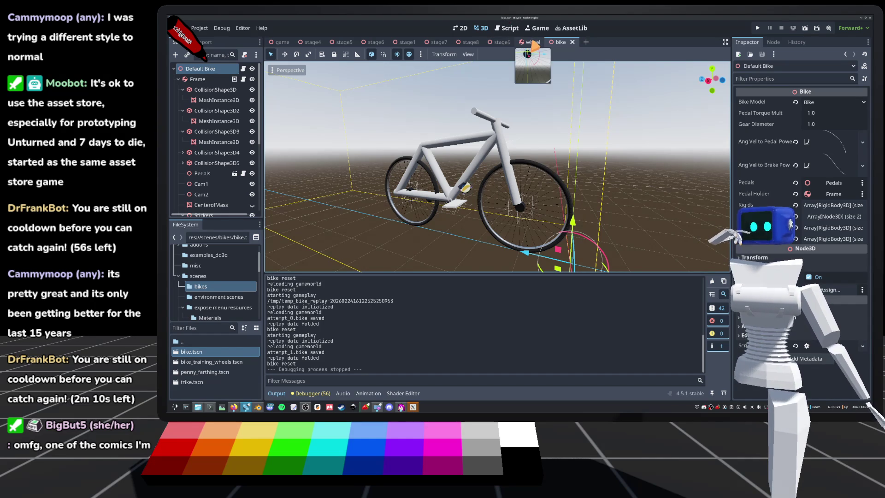
pyautogui.click(757, 28)
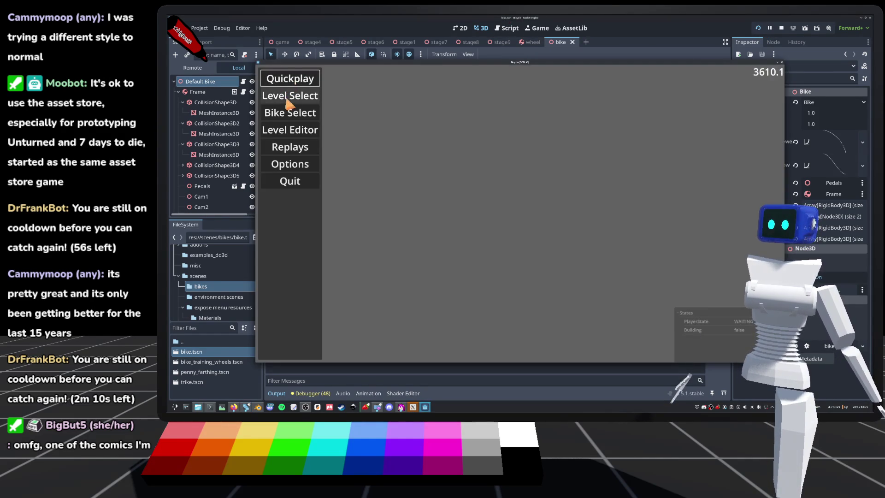
pyautogui.click(288, 99)
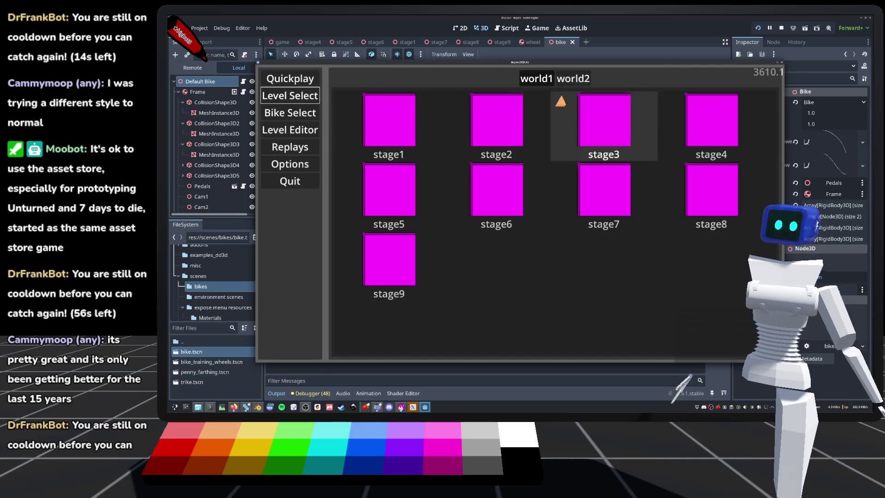
pyautogui.click(542, 79)
pyautogui.click(389, 251)
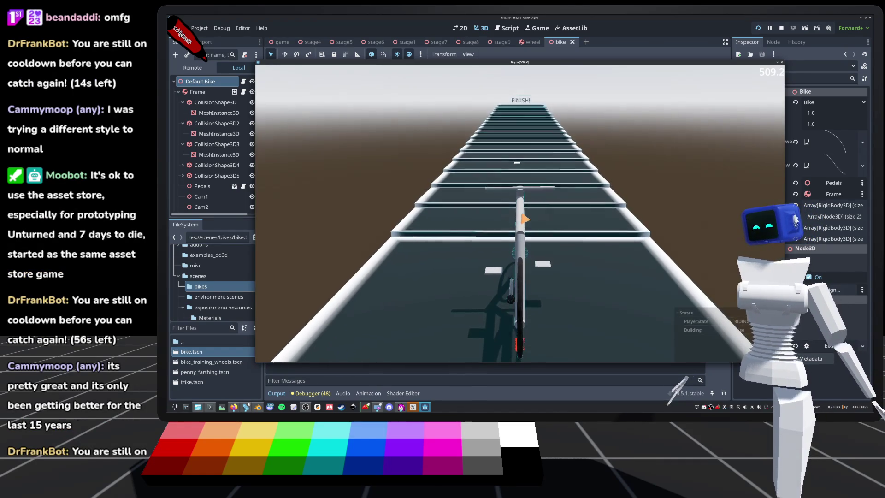
# Ride toward FINISH, reset the bike and ride again
pyautogui.press('w')
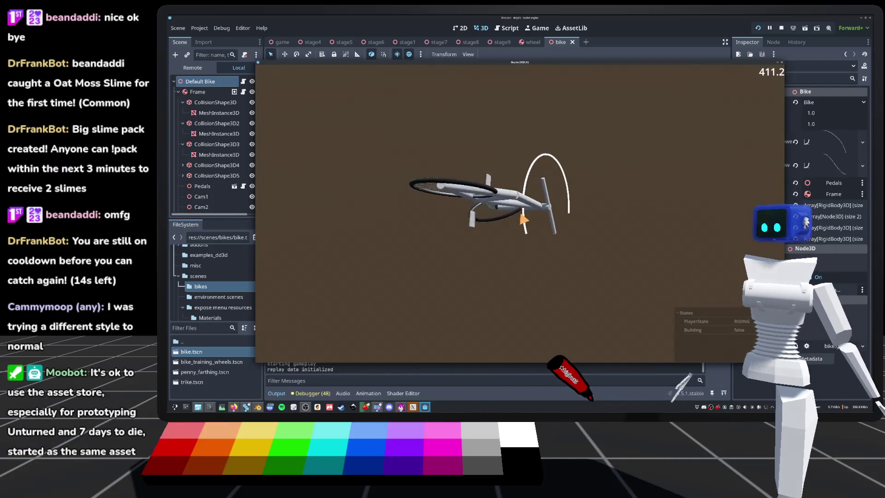
pyautogui.press('r')
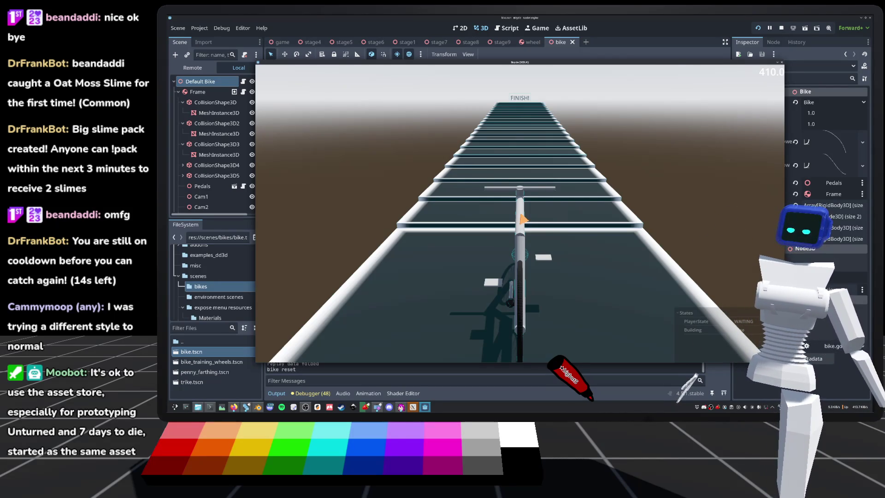
pyautogui.press('w')
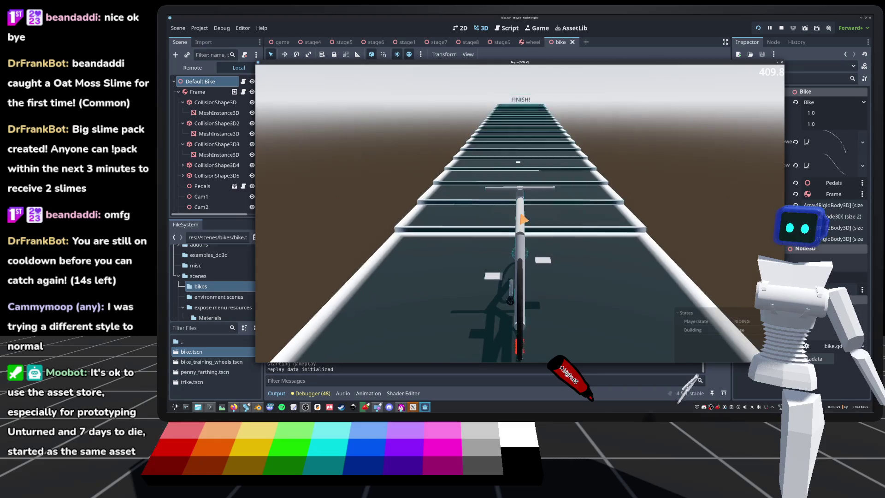
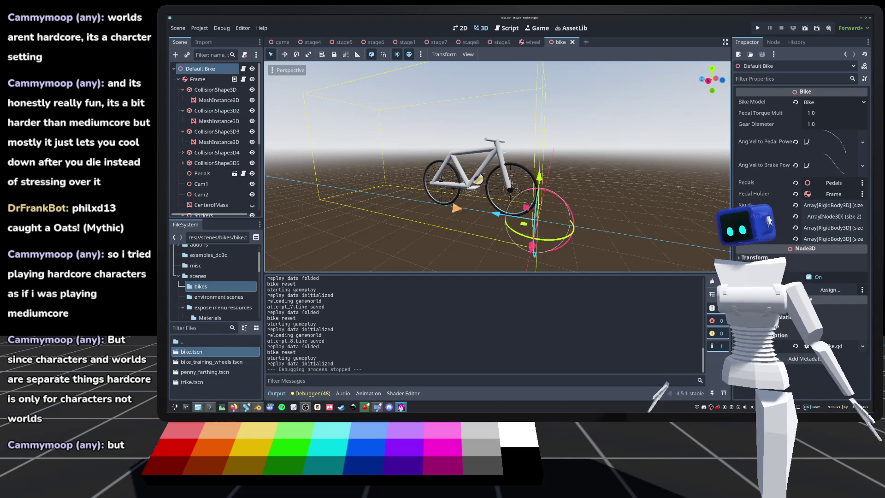
# Deselect the Default Bike in the 3D view and switch to the wheel scene
pyautogui.scroll(-5, 501, 185)
pyautogui.click(501, 184)
pyautogui.scroll(10, 497, 167)
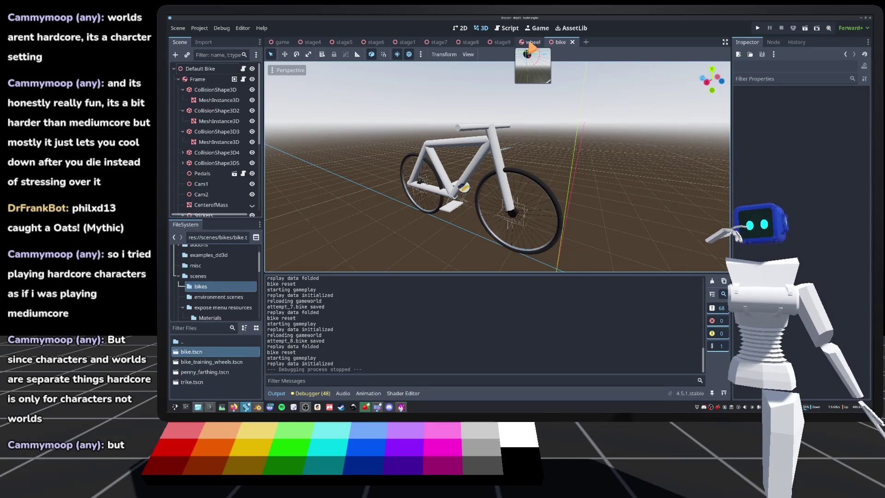
pyautogui.click(530, 44)
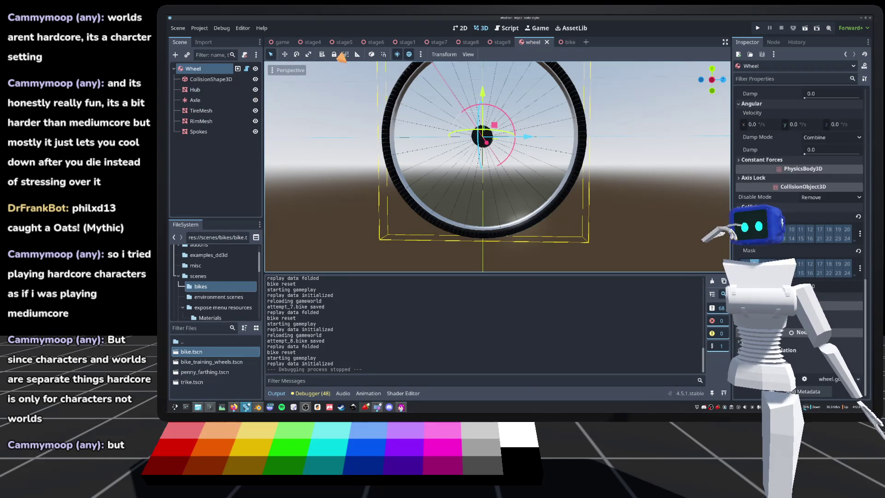
# From the stage9 scene, open StairMaster's stair_master.gd and read through make_stairs
pyautogui.click(492, 45)
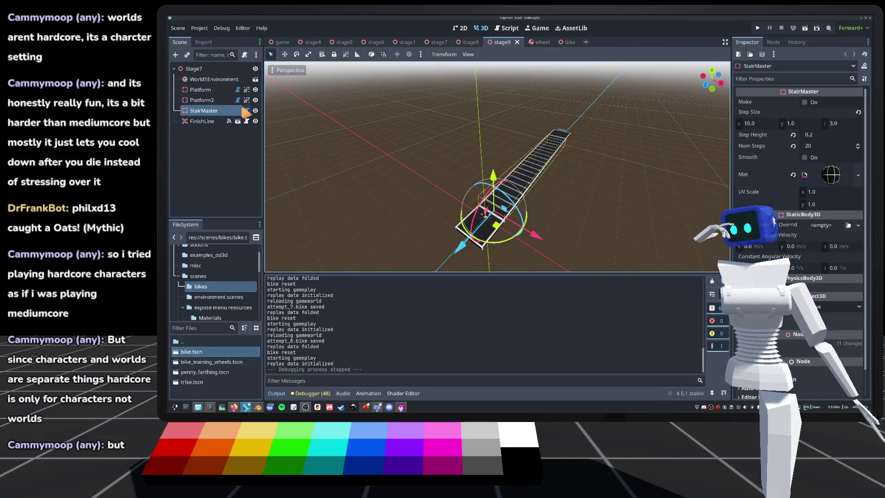
pyautogui.click(247, 111)
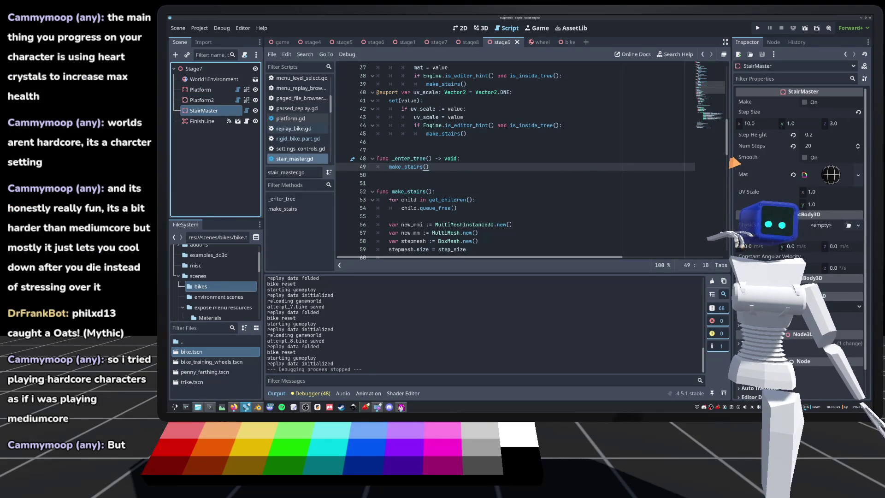
pyautogui.scroll(5, 520, 180)
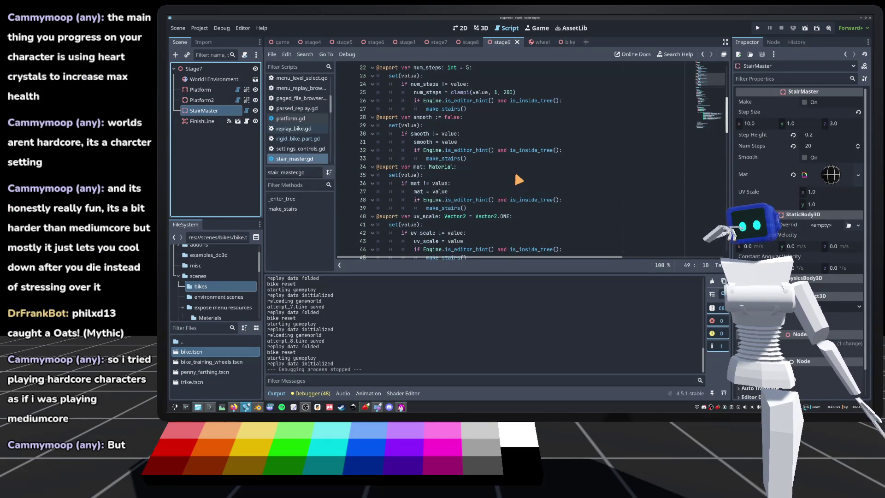
pyautogui.scroll(-12, 519, 180)
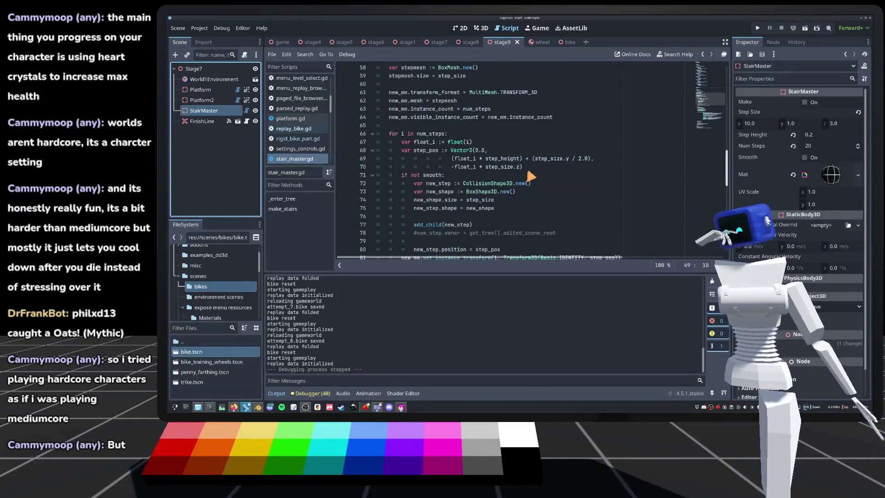
pyautogui.scroll(-9, 531, 176)
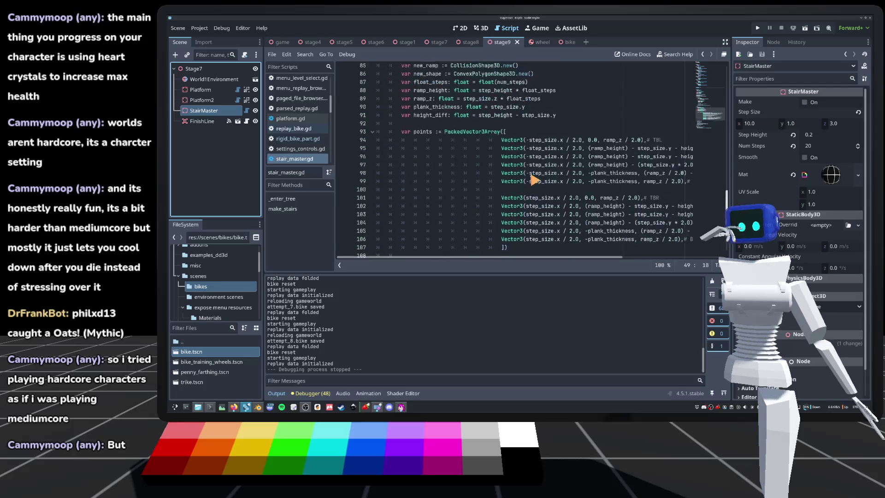
pyautogui.scroll(-6, 531, 179)
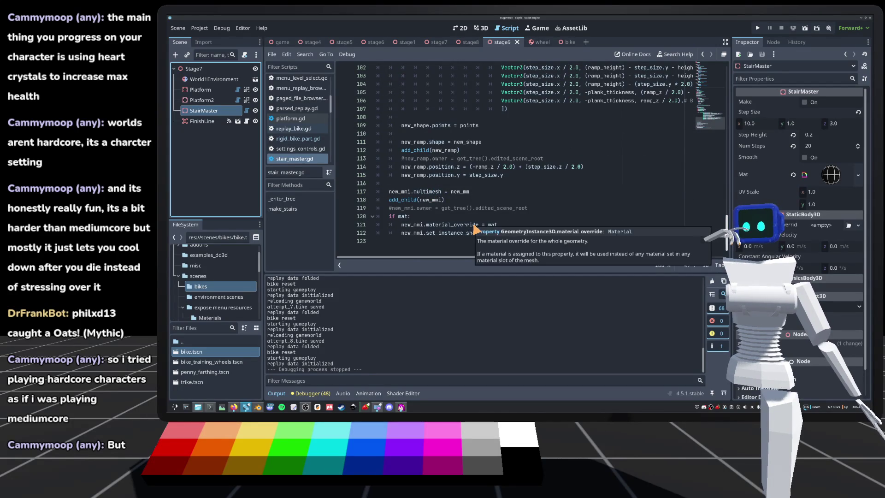
pyautogui.scroll(9, 476, 228)
pyautogui.scroll(3, 428, 203)
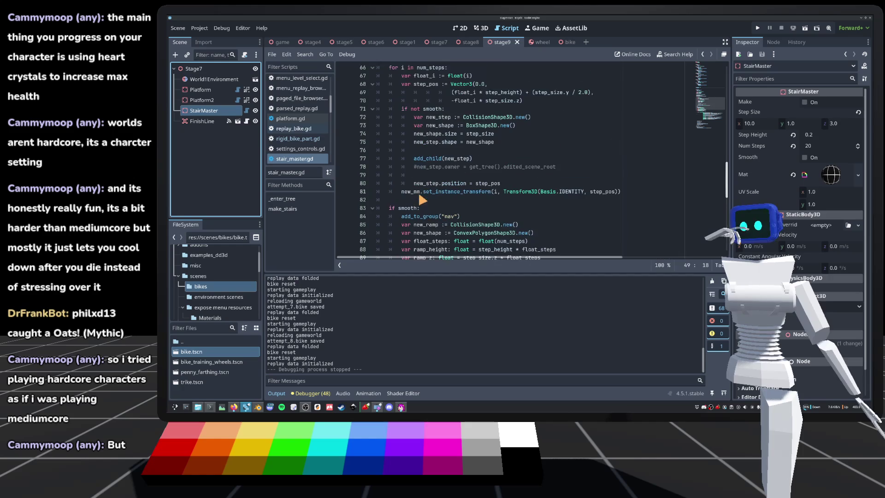
pyautogui.scroll(3, 420, 201)
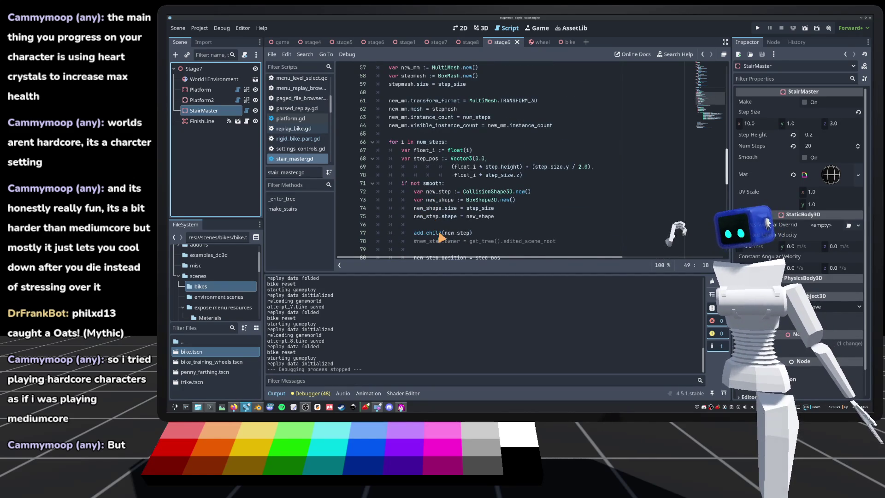
pyautogui.moveTo(441, 237)
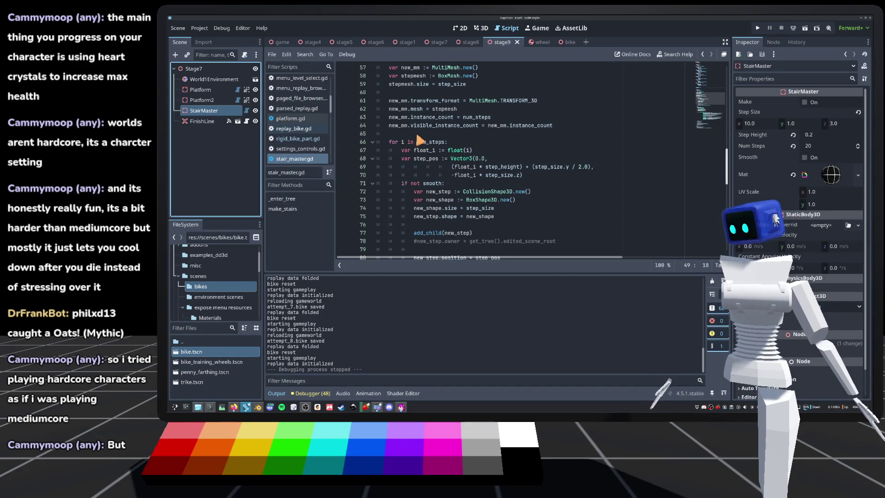
pyautogui.scroll(2, 428, 143)
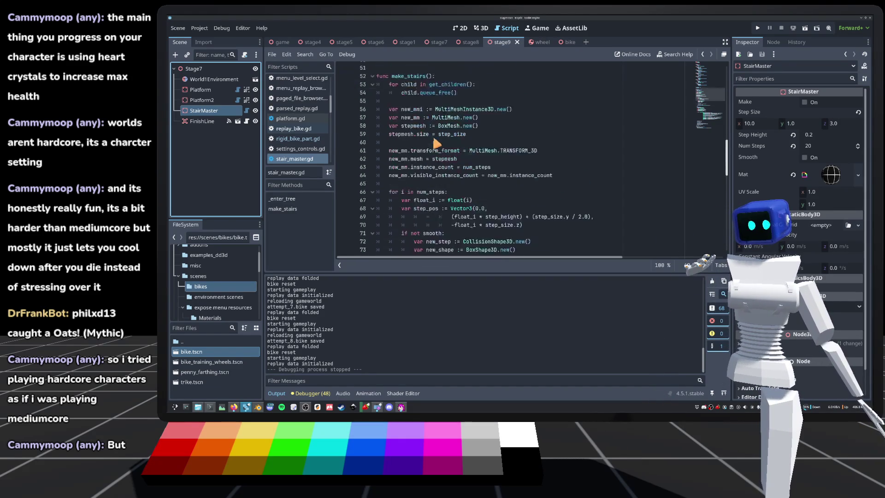
pyautogui.scroll(-10, 436, 144)
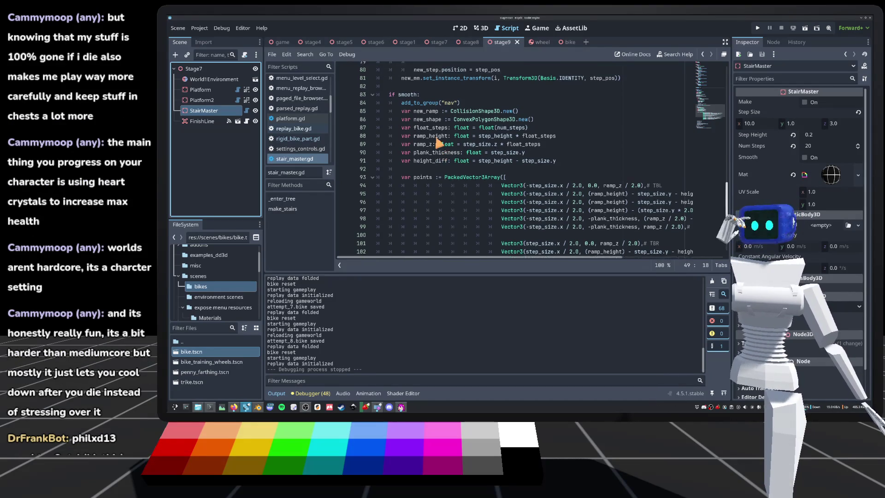
pyautogui.scroll(3, 440, 147)
# Comment out the add_to_group("nav") line in make_stairs' smooth branch
pyautogui.click(402, 167)
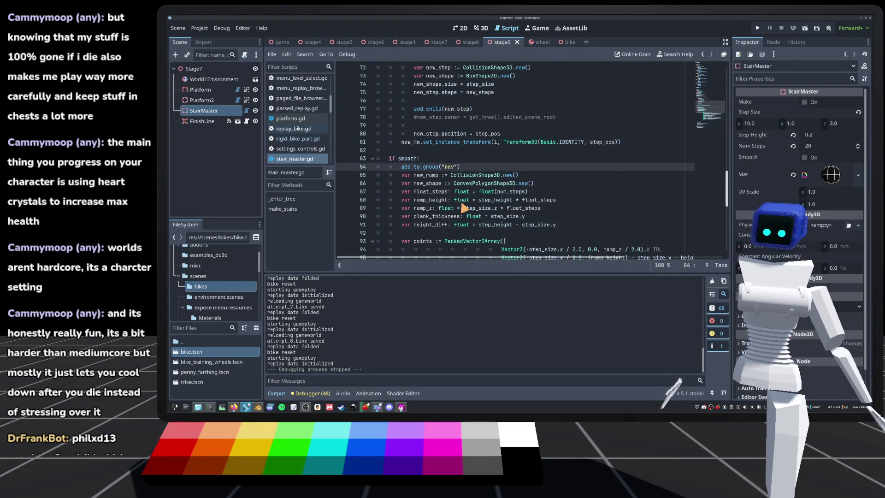
pyautogui.press('Right')
pyautogui.scroll(-5, 461, 203)
pyautogui.scroll(-5, 500, 187)
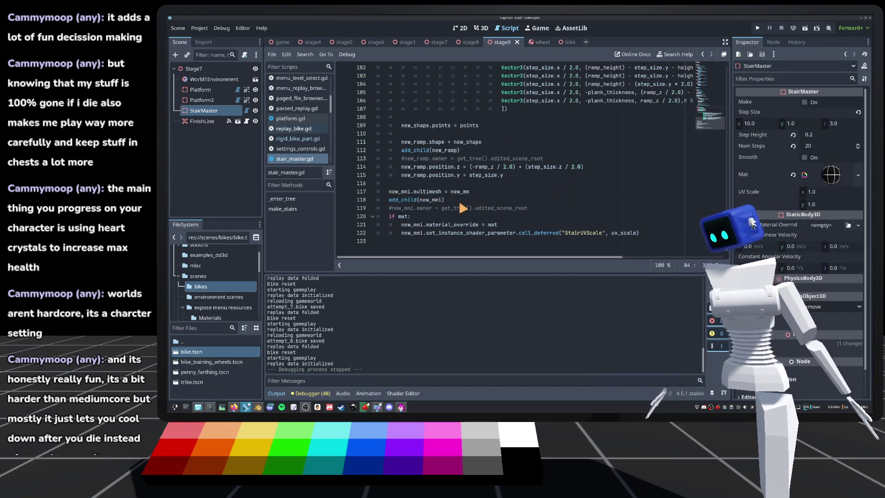
# Check the code actions for the add_child line, then move to blank line 116
pyautogui.rightClick(438, 203)
pyautogui.click(444, 154)
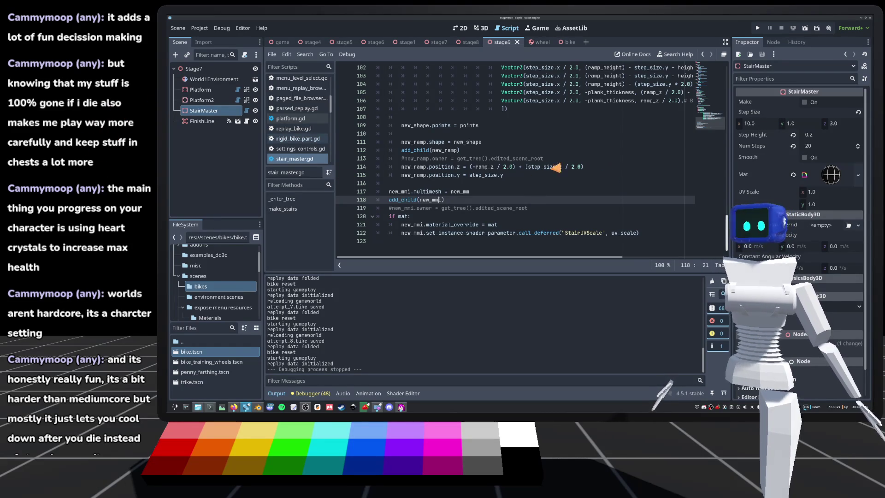
pyautogui.write('i')
pyautogui.click(415, 177)
pyautogui.click(412, 184)
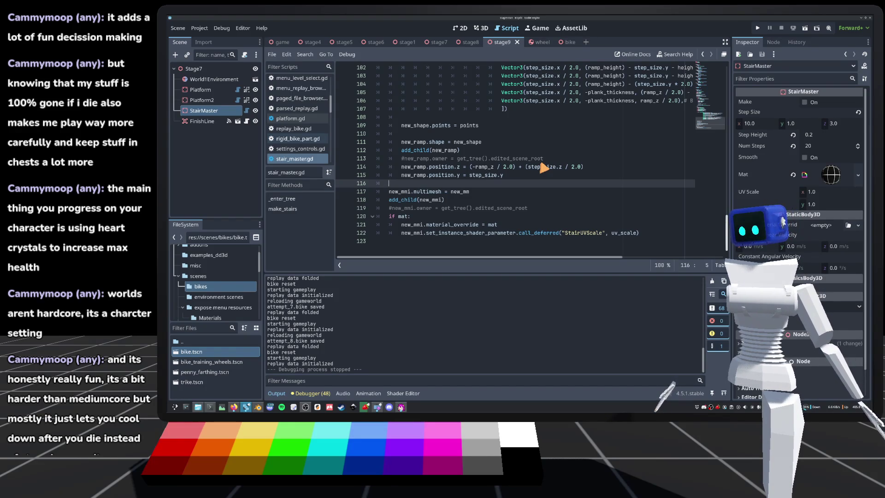
pyautogui.scroll(2, 506, 189)
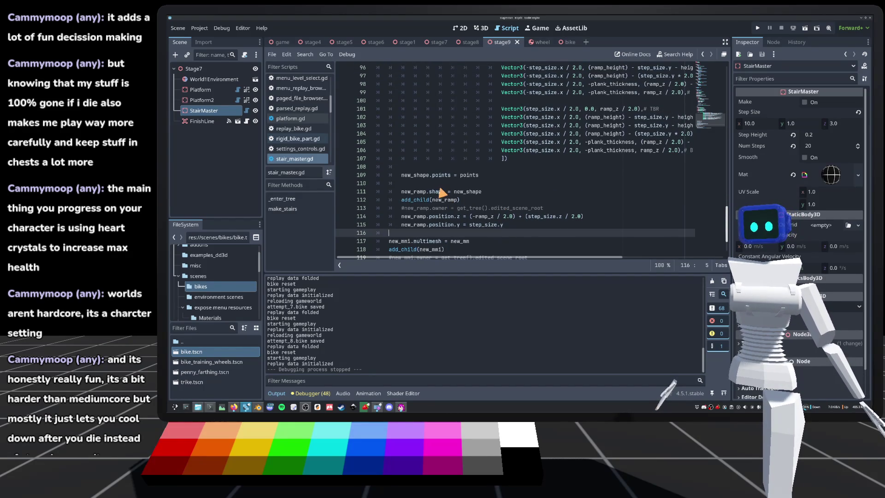
pyautogui.scroll(-2, 443, 191)
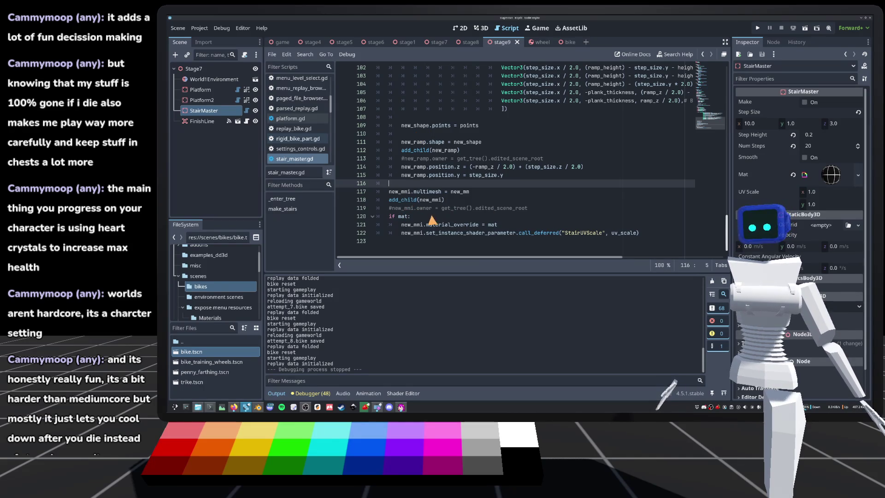
pyautogui.scroll(4, 433, 220)
pyautogui.scroll(2, 436, 220)
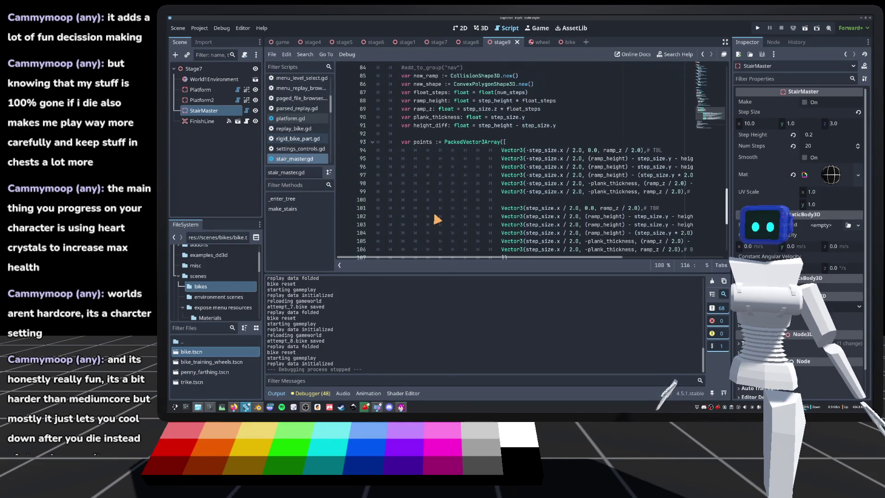
pyautogui.scroll(3, 436, 219)
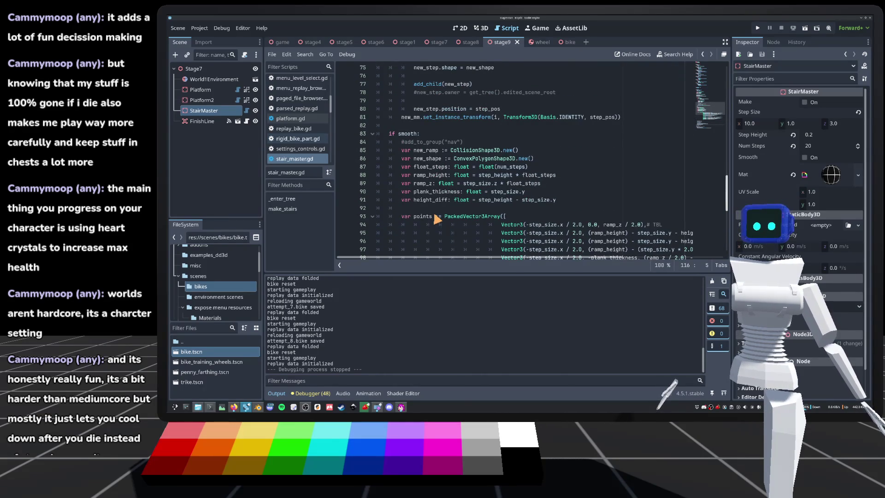
pyautogui.scroll(2, 436, 220)
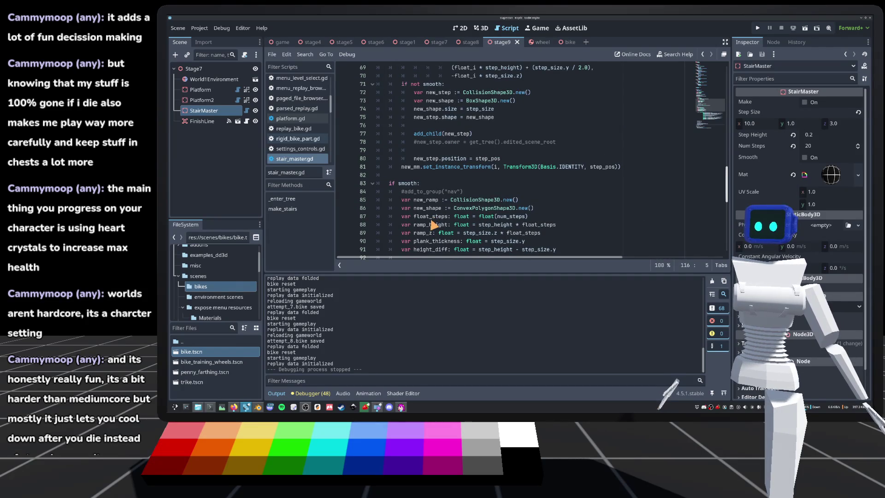
pyautogui.scroll(-4, 500, 203)
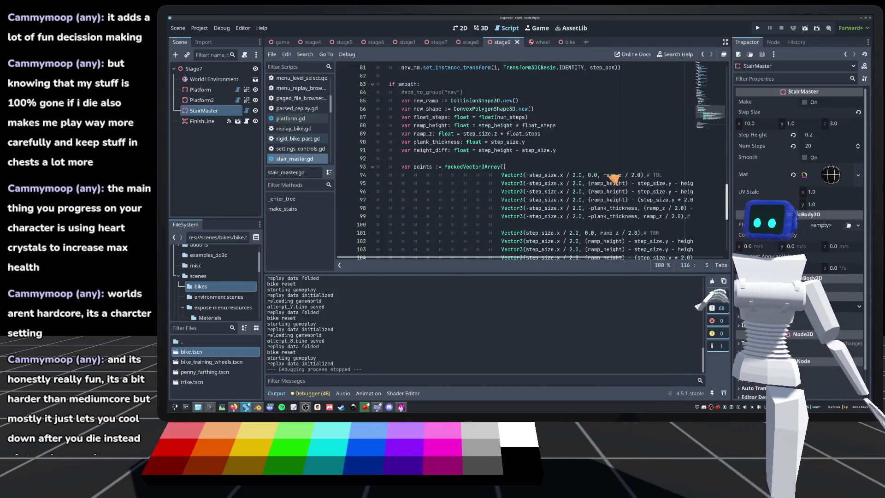
pyautogui.scroll(6, 576, 175)
pyautogui.scroll(6, 528, 164)
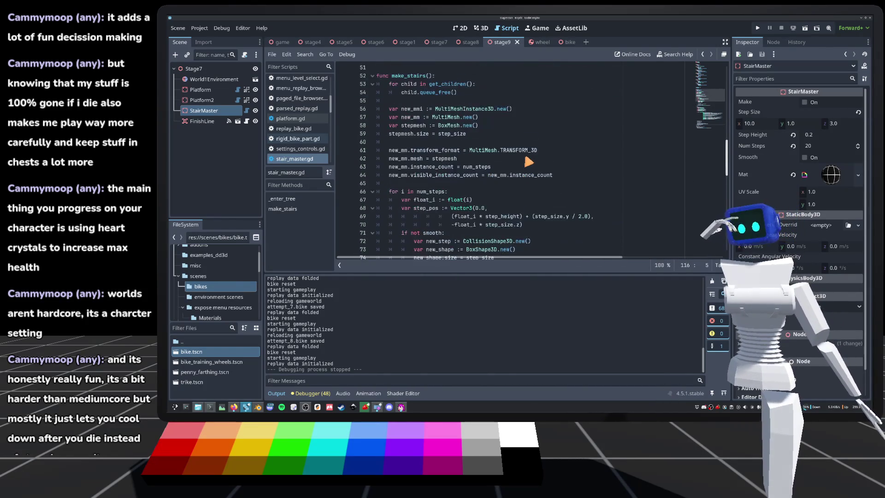
pyautogui.scroll(-5, 528, 161)
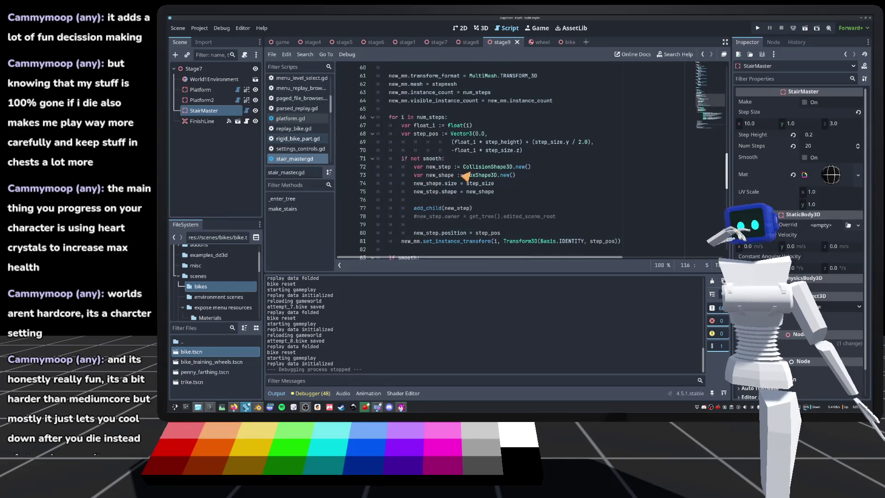
pyautogui.scroll(-3, 418, 166)
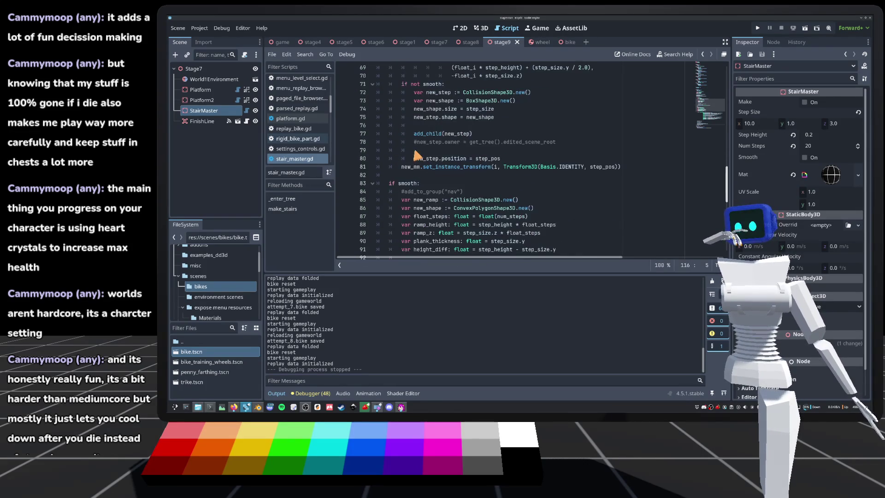
pyautogui.scroll(2, 416, 148)
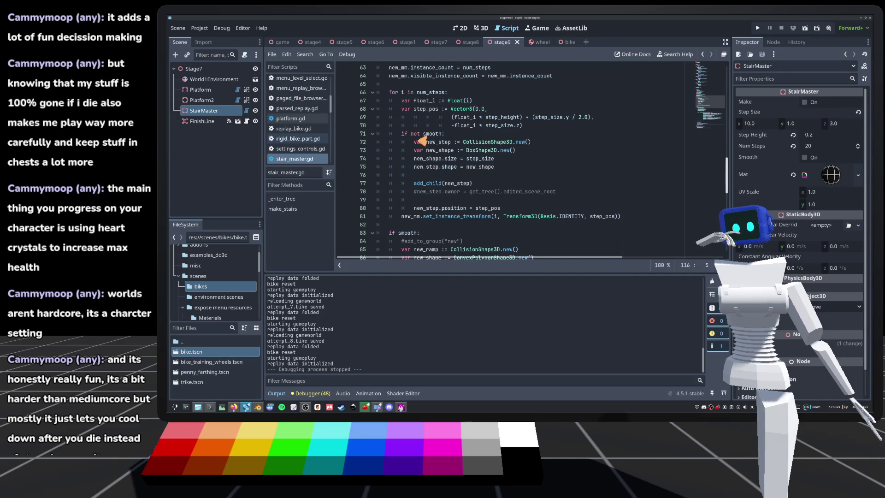
# Open a new line 66 after the instance count line, before the step loop
pyautogui.click(461, 135)
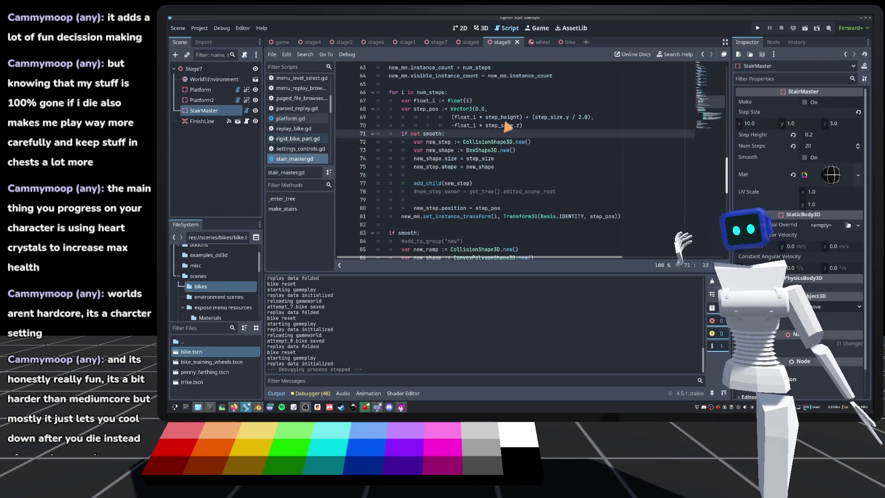
pyautogui.scroll(2, 505, 129)
pyautogui.click(562, 127)
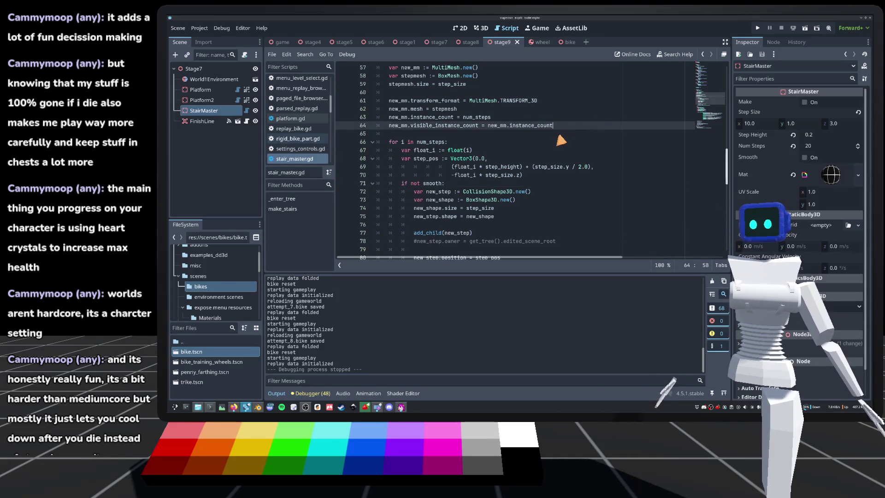
pyautogui.scroll(1, 507, 94)
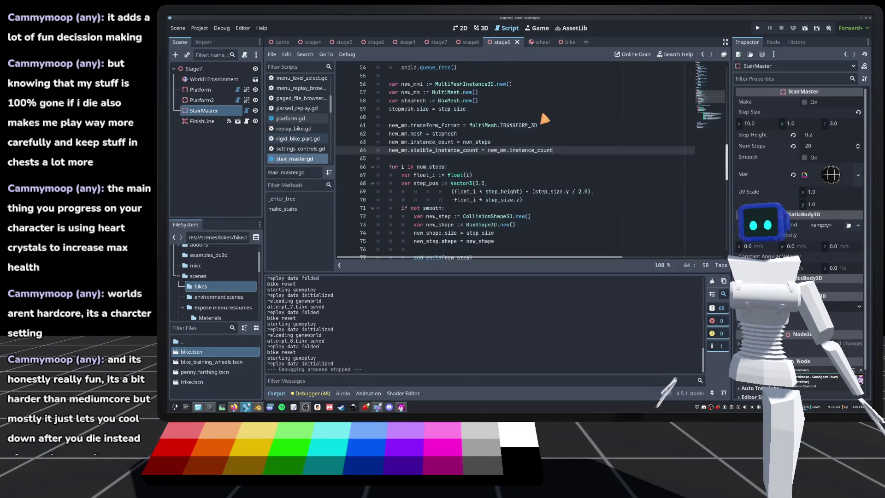
pyautogui.press('Return')
pyautogui.press('Return')
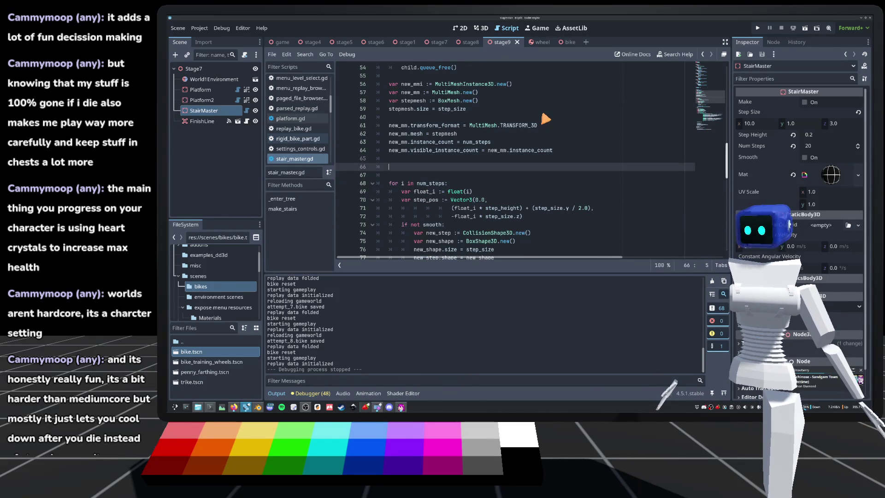
# Declare the variable stair_polygon with type PackedVector3Array, correcting the initial name
pyautogui.write('var')
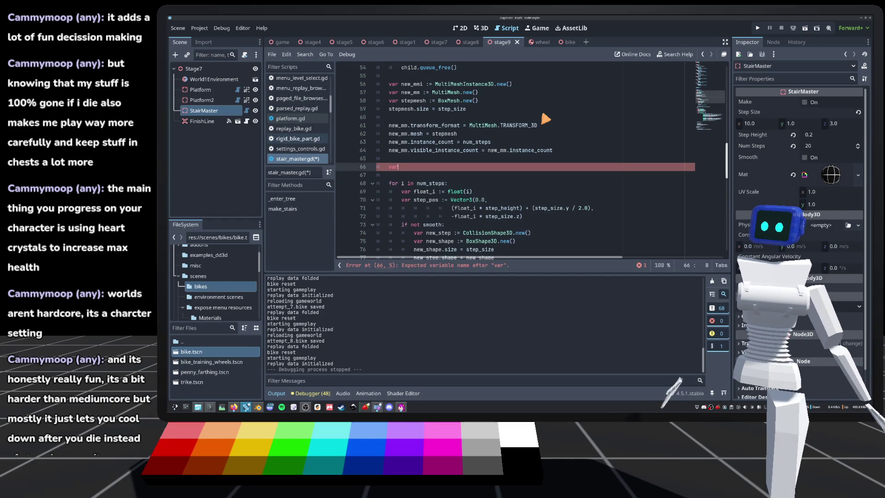
pyautogui.write(' conve')
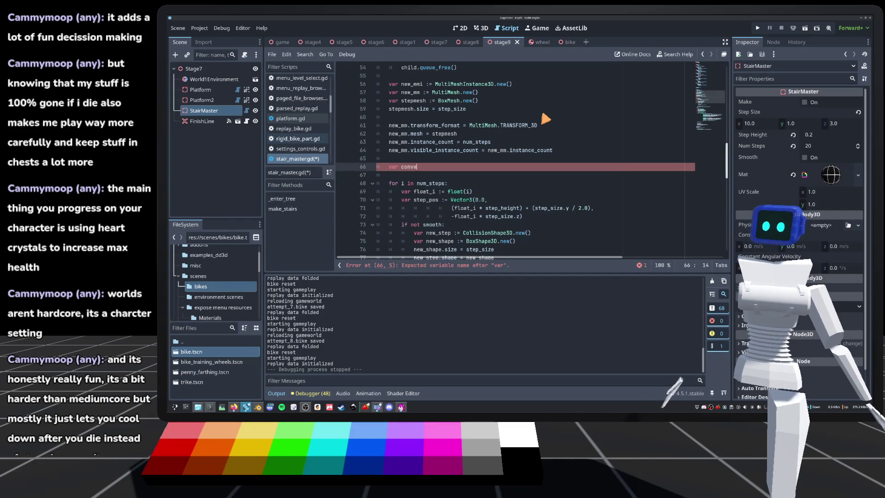
pyautogui.write('x_collide')
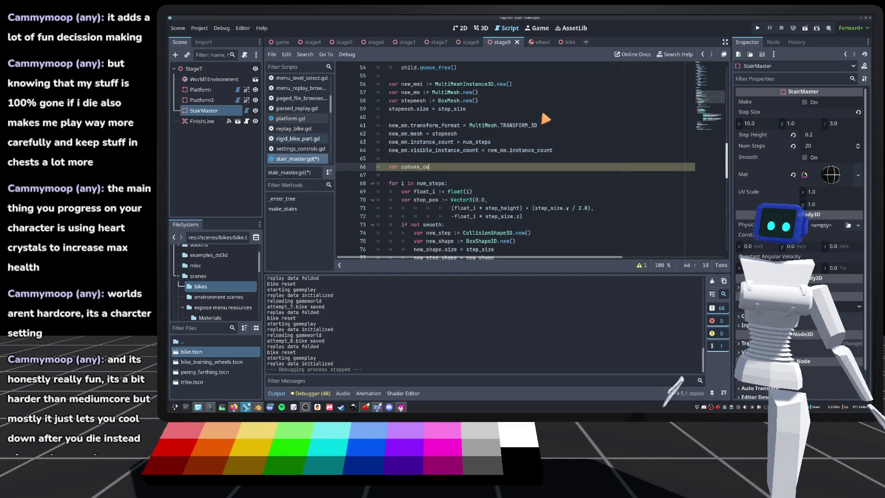
pyautogui.press('BackSpace')
pyautogui.press('BackSpace')
pyautogui.press('BackSpace')
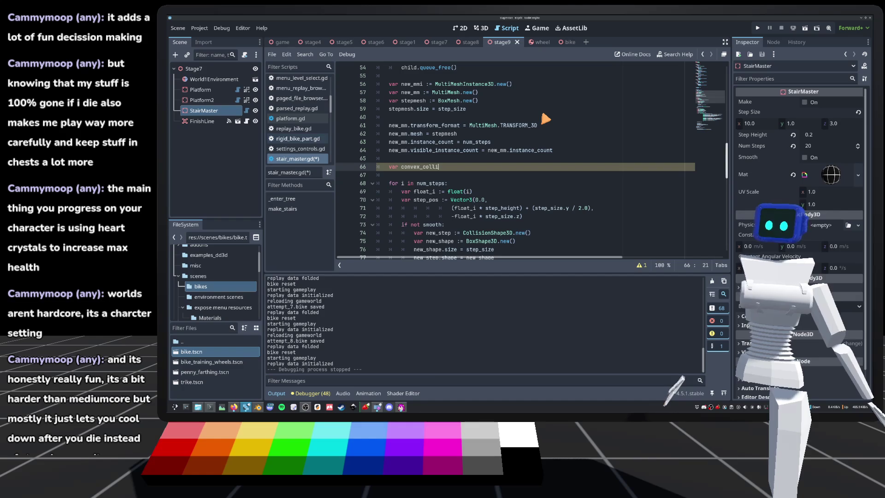
pyautogui.write('shape :')
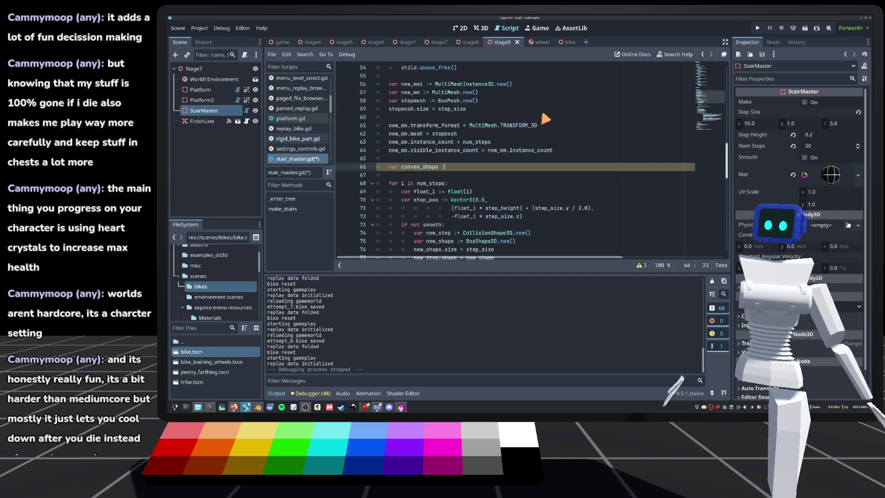
pyautogui.press('BackSpace')
pyautogui.press('BackSpace')
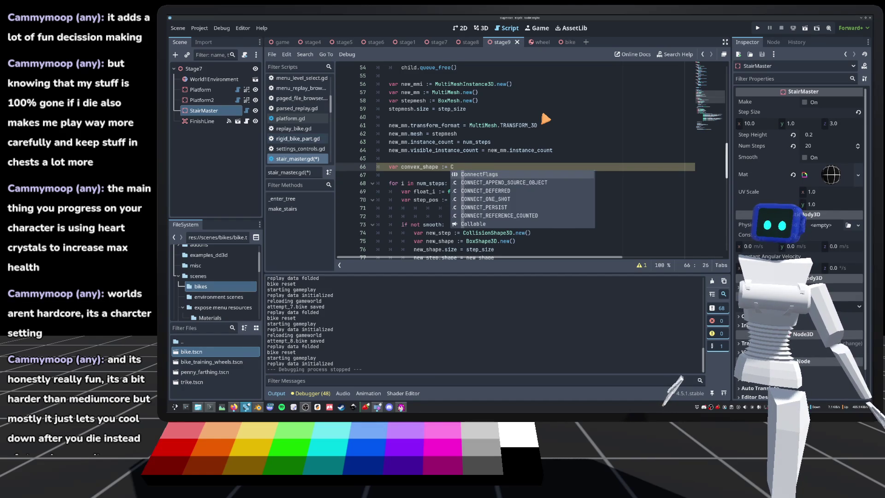
pyautogui.press('BackSpace')
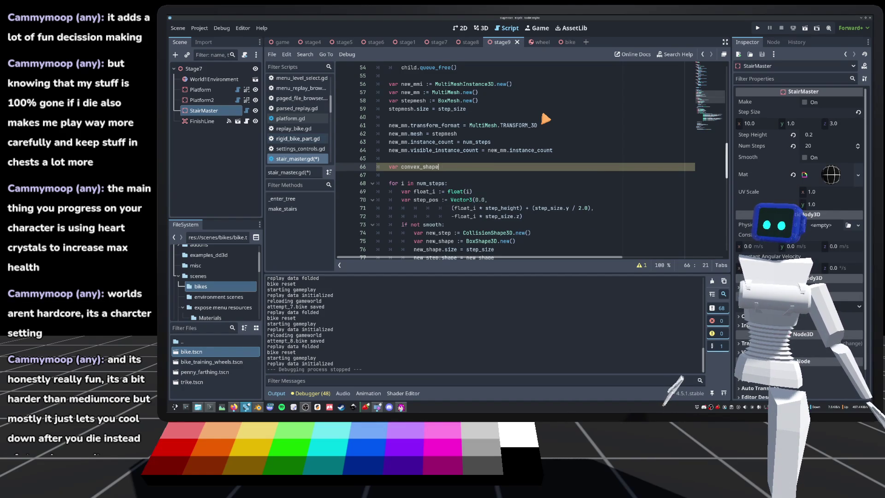
pyautogui.press('BackSpace')
pyautogui.press('BackSpace')
pyautogui.press('BackSpace')
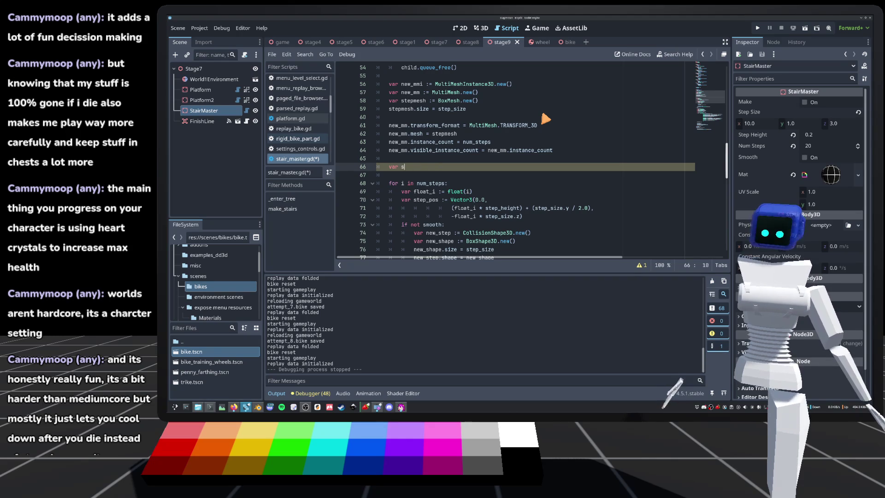
pyautogui.write('tair_polygon: ')
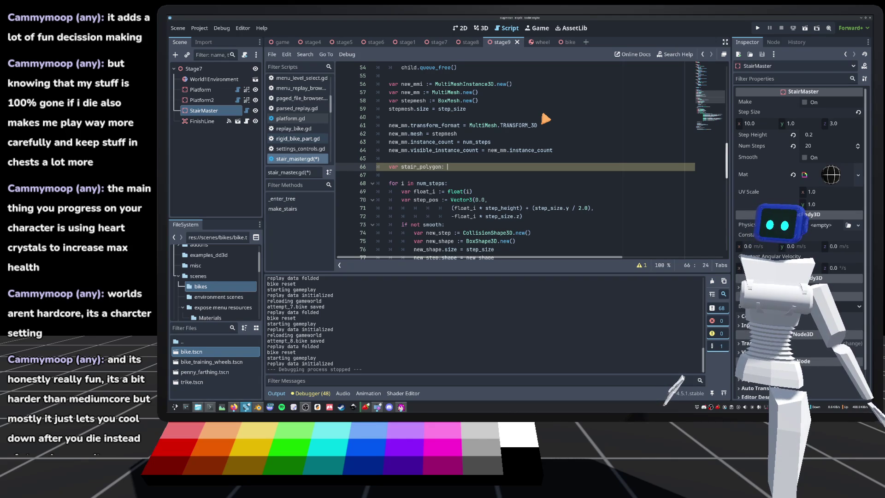
pyautogui.write('Packed')
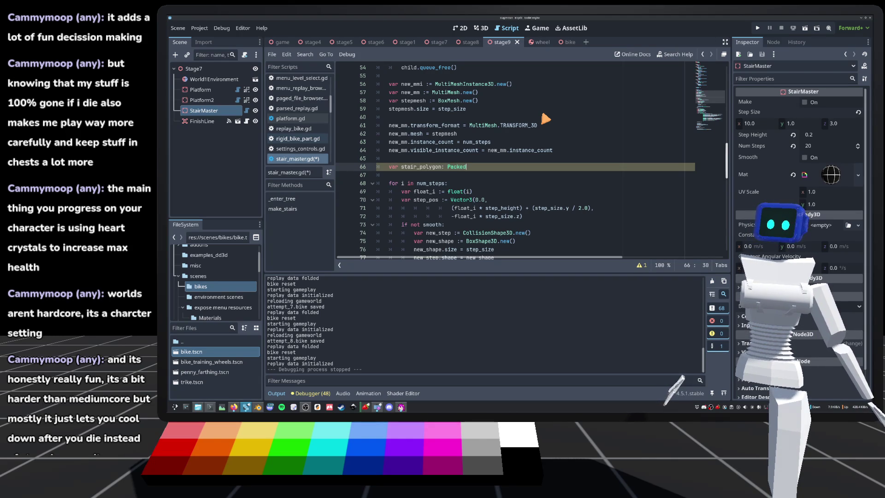
pyautogui.write('Vector3')
pyautogui.press('Return')
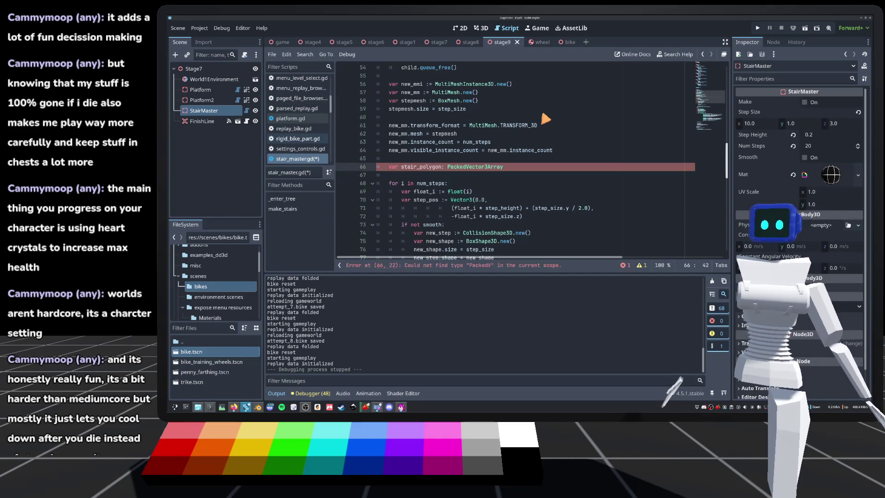
# Give stair_polygon an empty ([]) initializer and fix the := operator to clear the error
pyautogui.write('([')
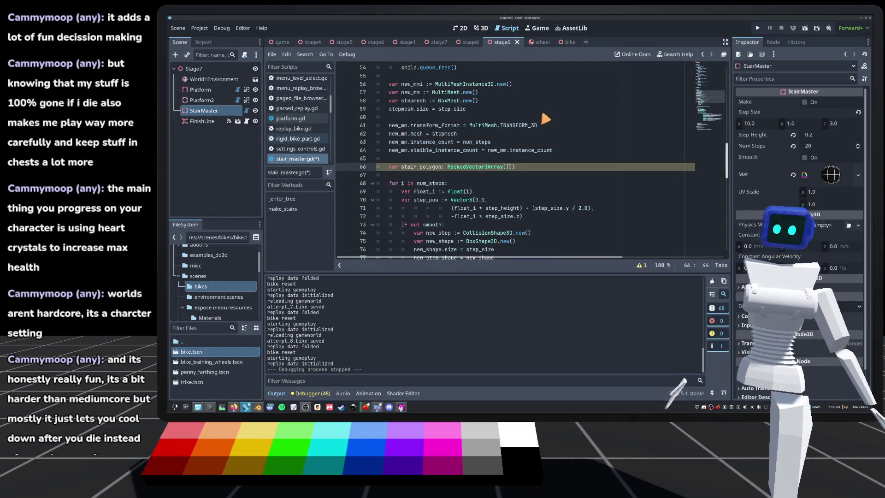
pyautogui.write(']')
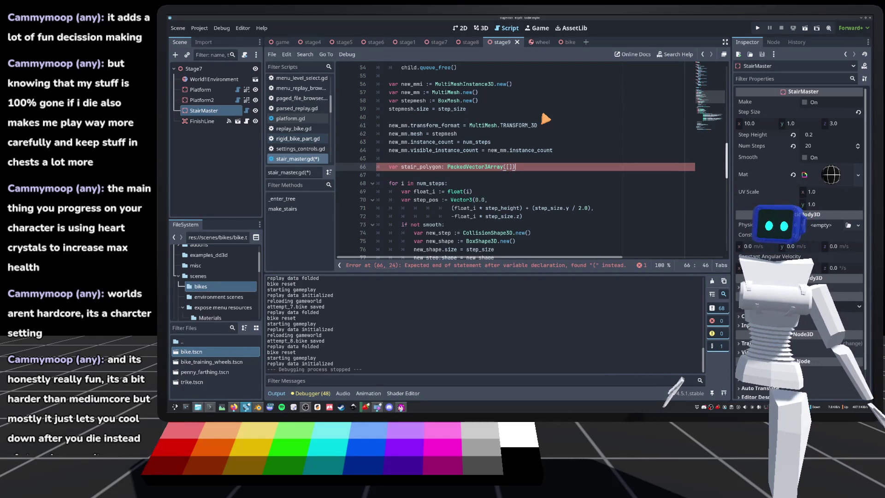
pyautogui.press('BackSpace')
pyautogui.press('BackSpace')
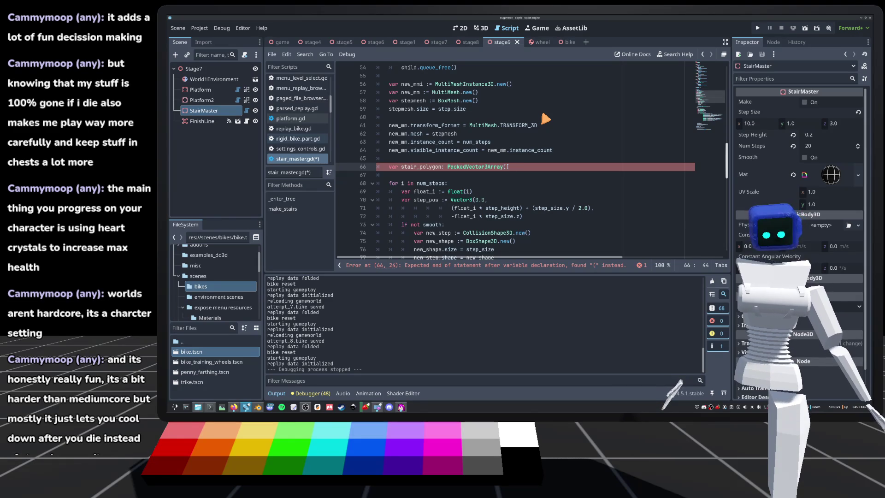
pyautogui.hotkey('ctrl', 'z')
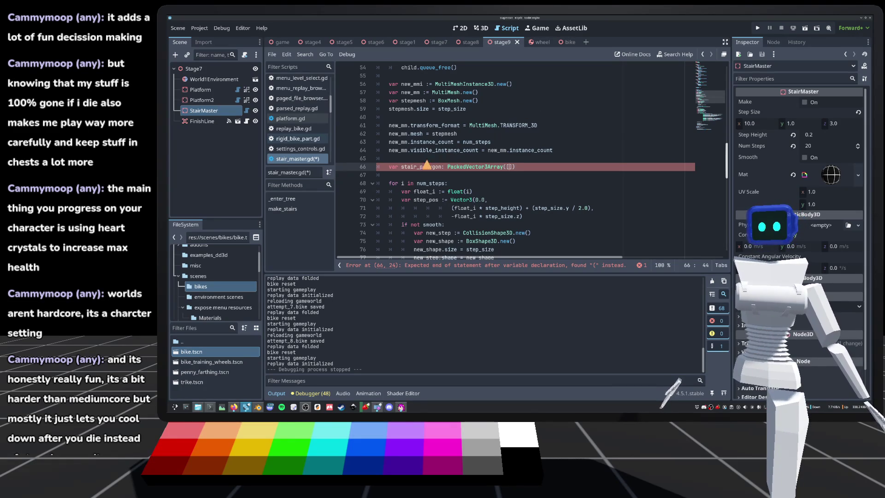
pyautogui.click(443, 166)
pyautogui.write('=')
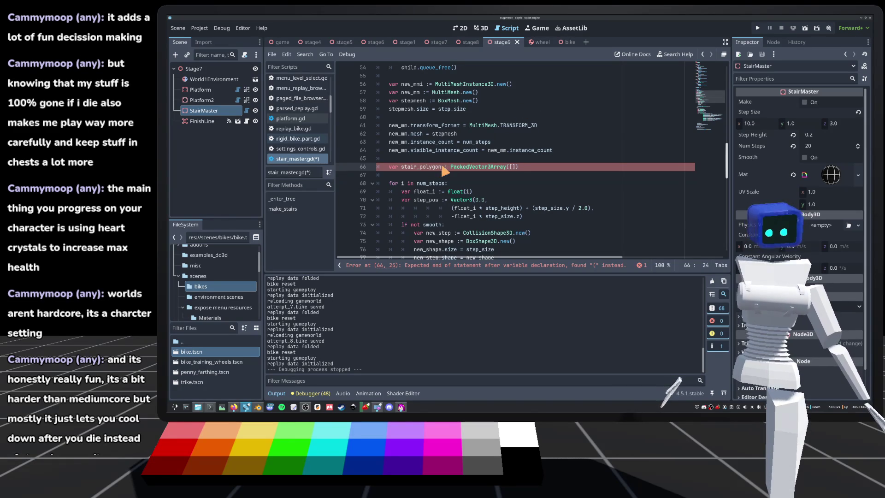
pyautogui.write('=')
pyautogui.click(564, 168)
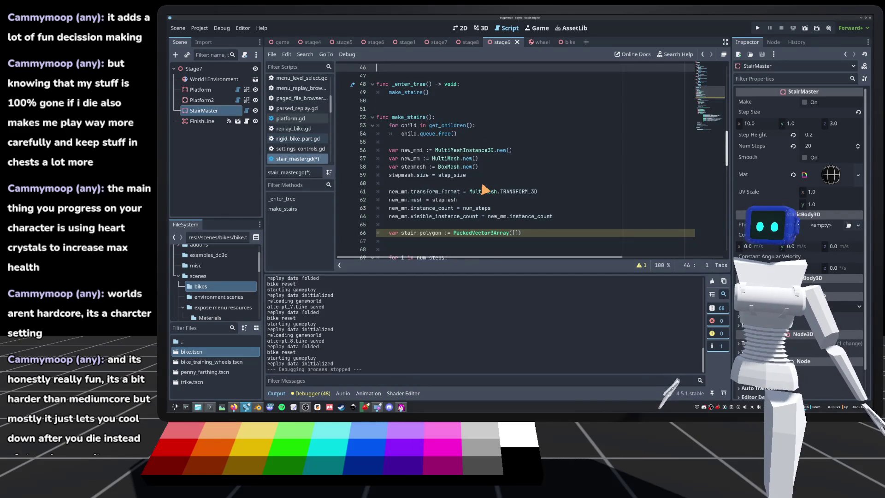
# Leave exactly one blank line below the stair_polygon declaration on line 66
pyautogui.scroll(-1, 583, 154)
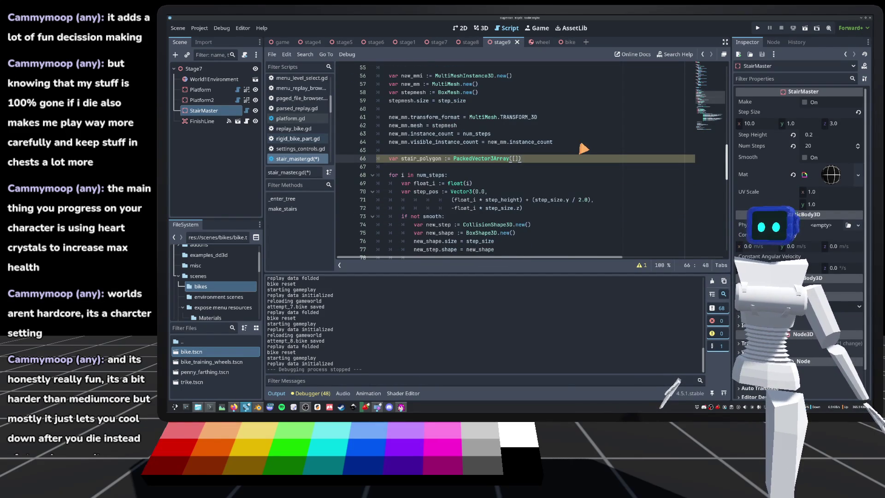
pyautogui.press('Return')
pyautogui.scroll(2, 583, 149)
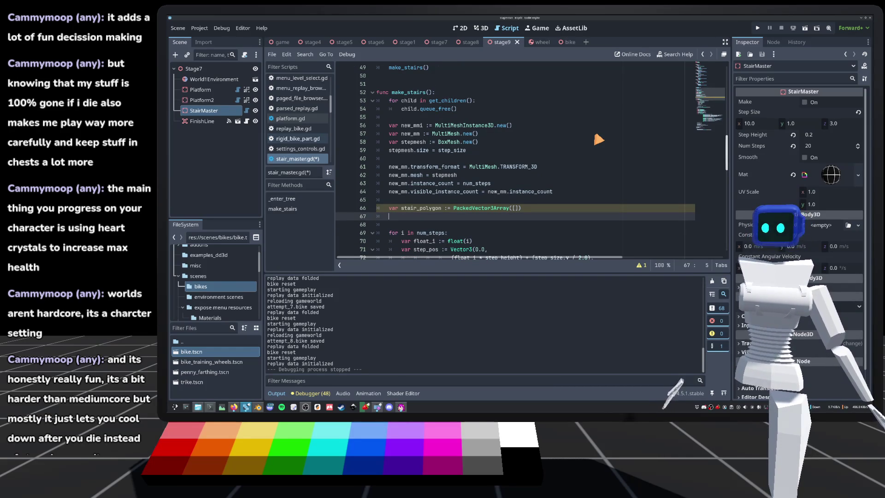
pyautogui.press('Return')
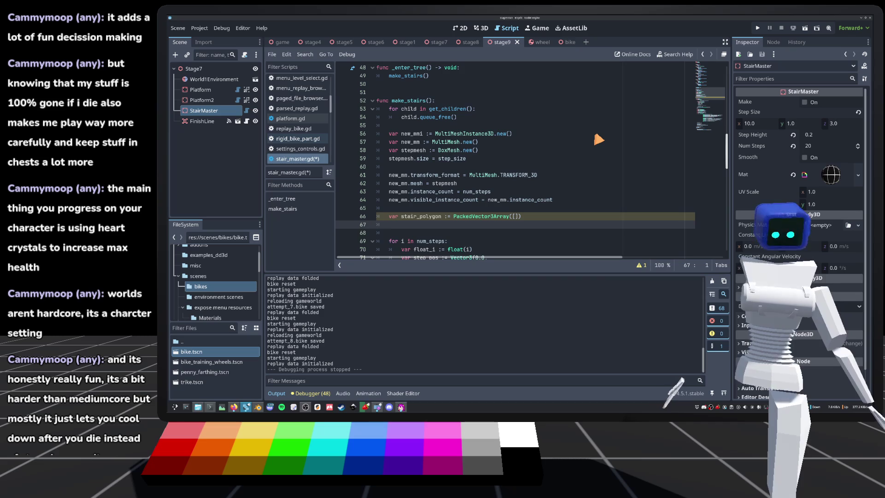
pyautogui.scroll(1, 598, 140)
pyautogui.press('BackSpace')
pyautogui.press('BackSpace')
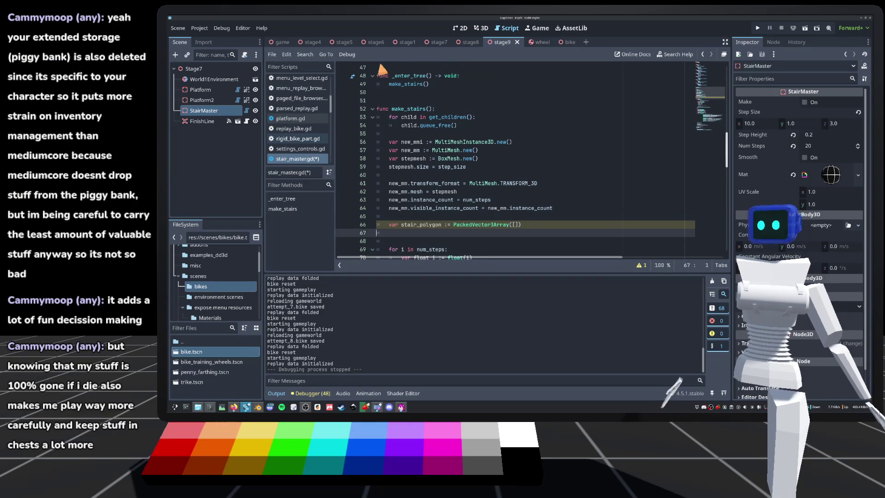
pyautogui.click(475, 111)
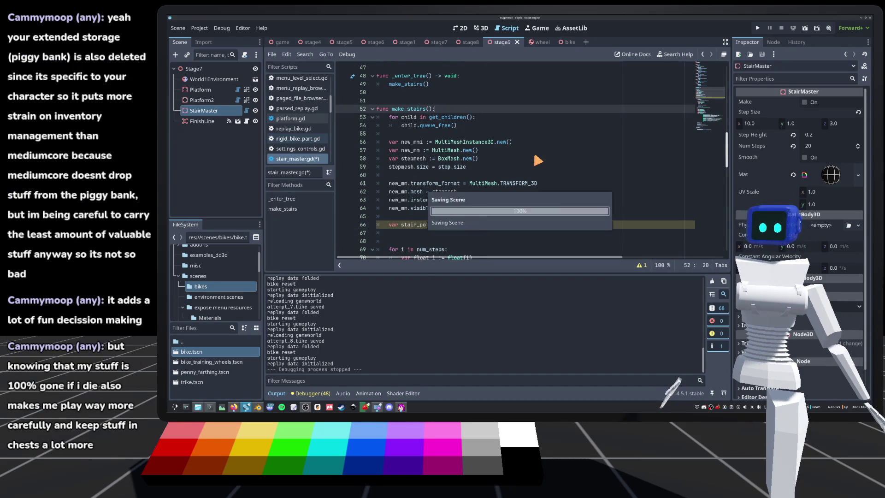
pyautogui.hotkey('ctrl', 's')
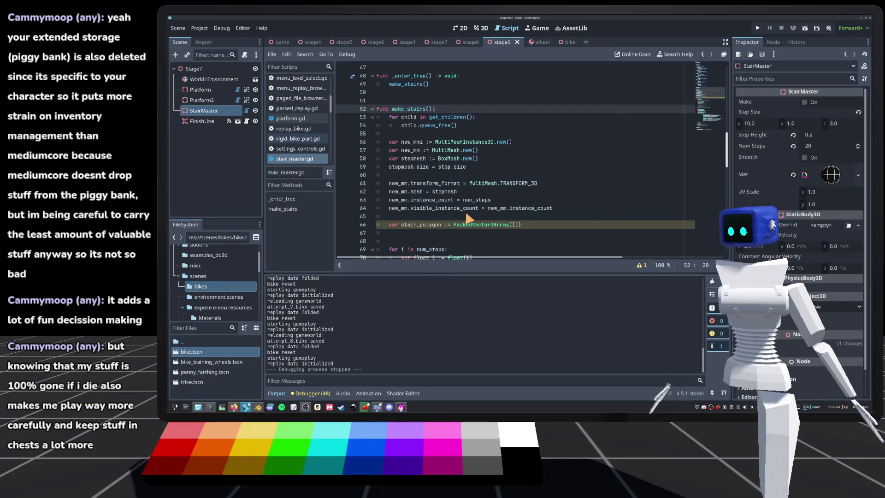
pyautogui.moveTo(443, 209)
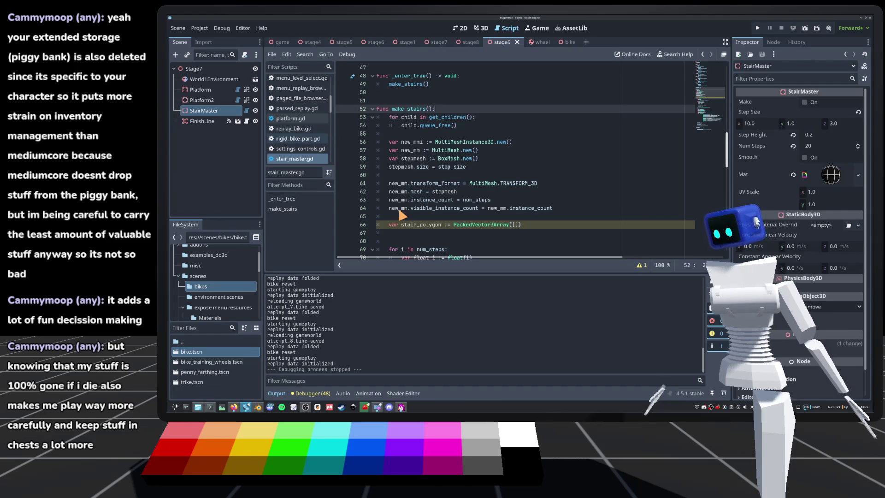
pyautogui.moveTo(400, 213)
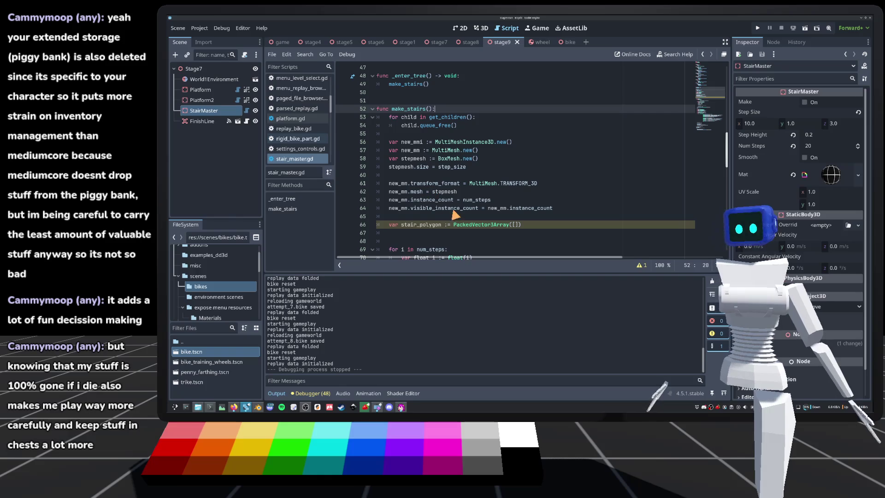
pyautogui.scroll(-1, 450, 214)
pyautogui.click(444, 208)
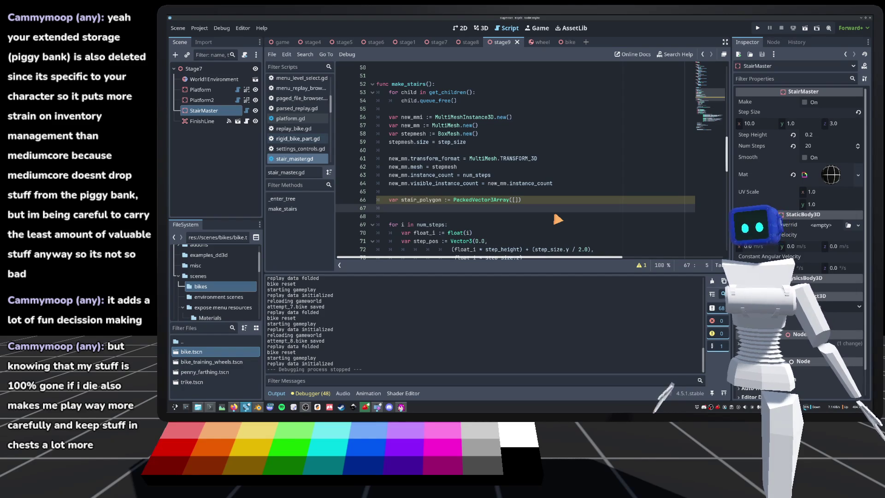
pyautogui.scroll(-4, 558, 219)
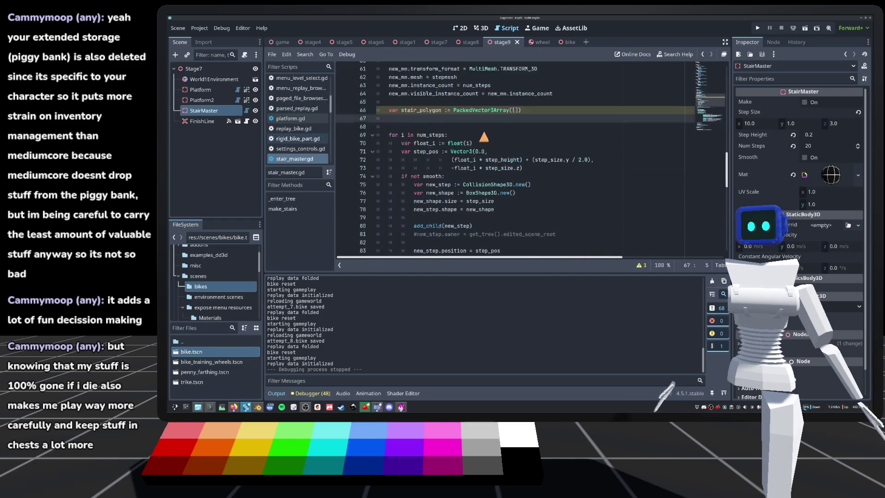
pyautogui.scroll(1, 484, 137)
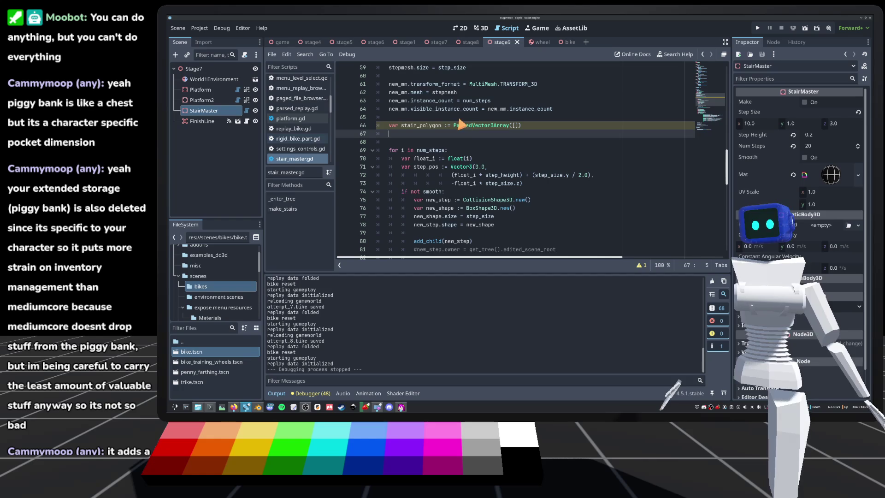
# Change stair_polygon's type from PackedVector3Array to PackedVector2Array
pyautogui.click(509, 125)
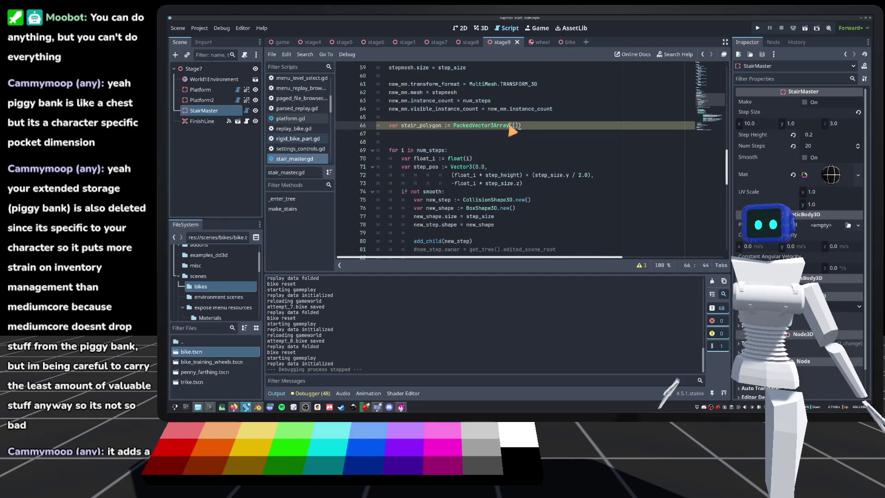
pyautogui.click(492, 126)
pyautogui.press('BackSpace')
pyautogui.write('2')
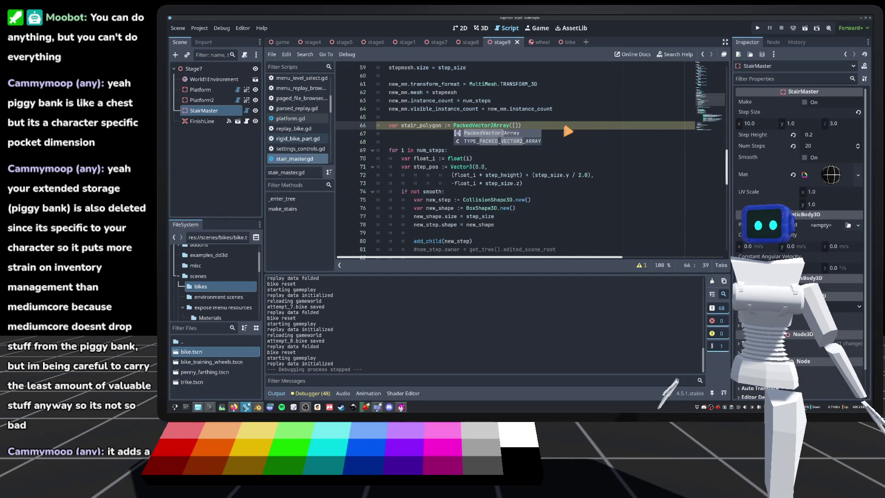
pyautogui.click(517, 128)
# Split the array brackets across lines and add a first empty Vector2() entry
pyautogui.press('Return')
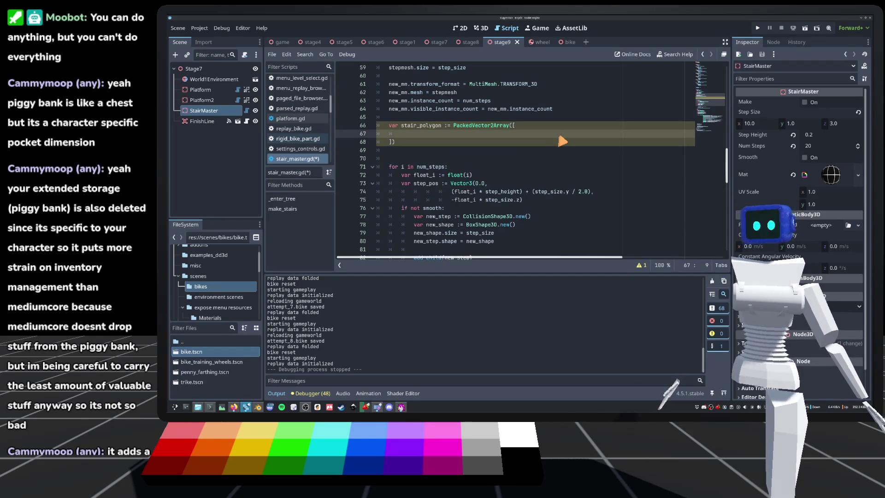
pyautogui.write('Vector2')
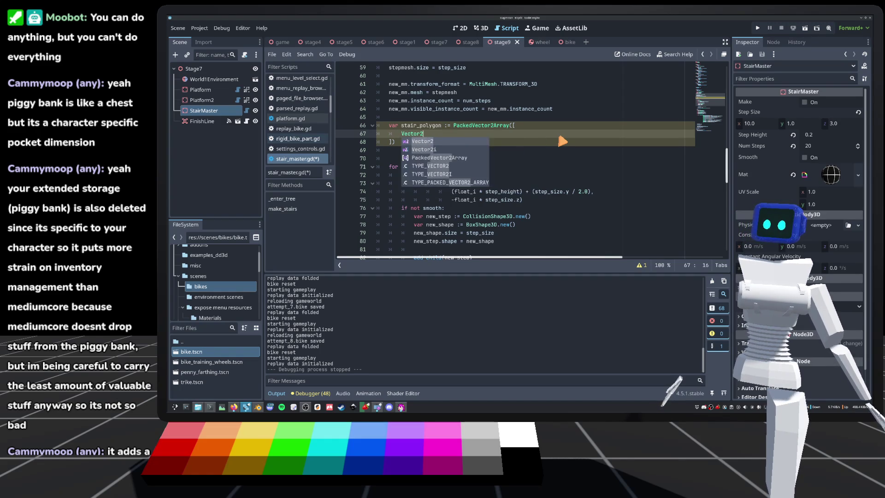
pyautogui.write('(')
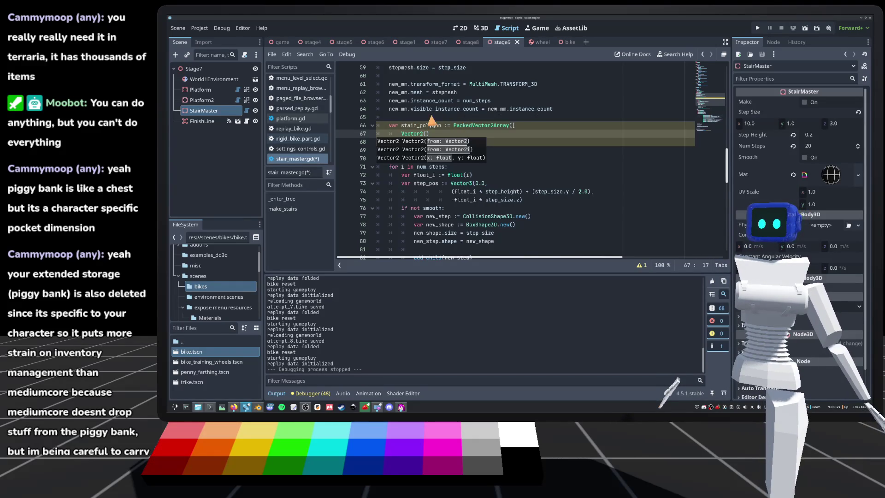
pyautogui.moveTo(529, 117)
pyautogui.write(')')
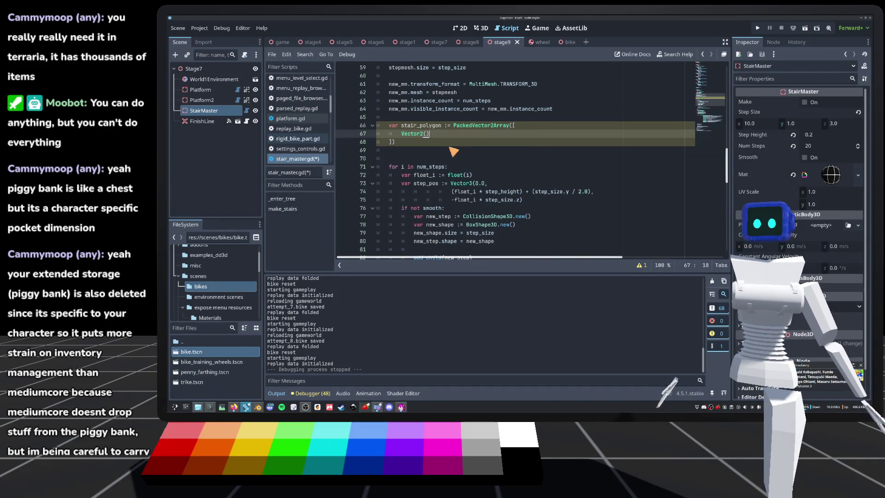
pyautogui.click(426, 135)
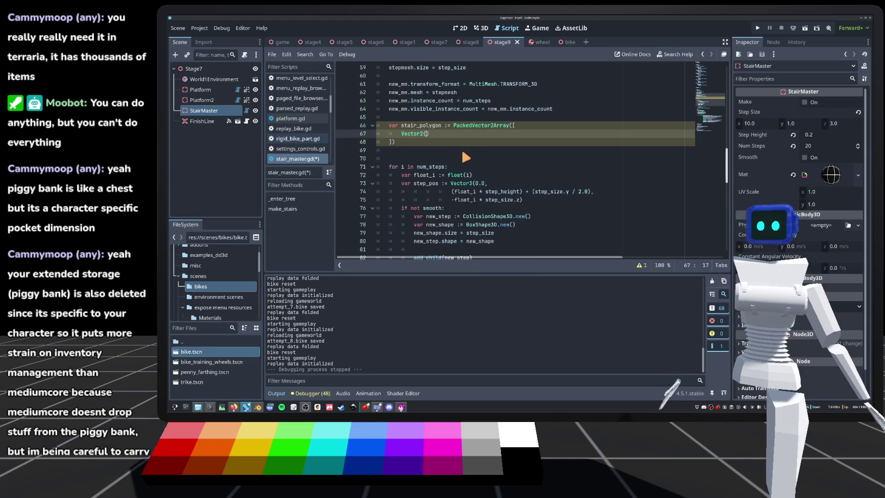
pyautogui.scroll(3, 466, 157)
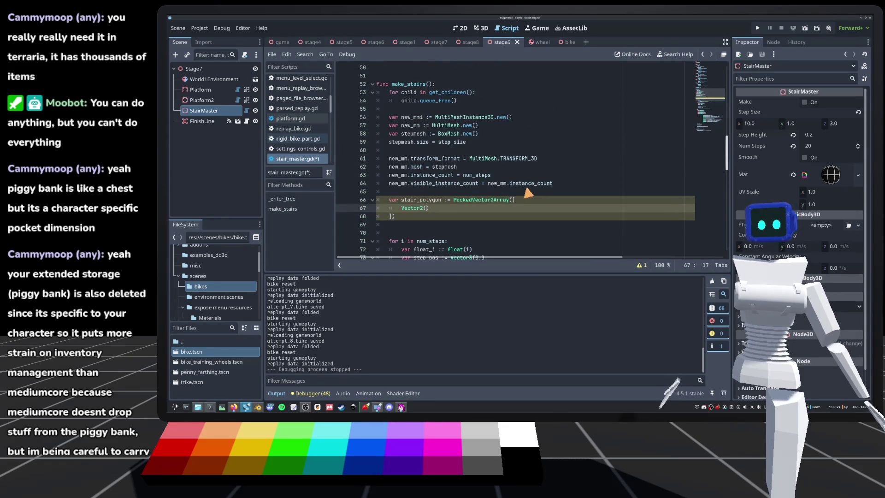
# Insert 'var corner_radius: float = 0.1' below the instance_count line, above stair_polygon
pyautogui.click(571, 184)
pyautogui.press('Return')
pyautogui.press('Return')
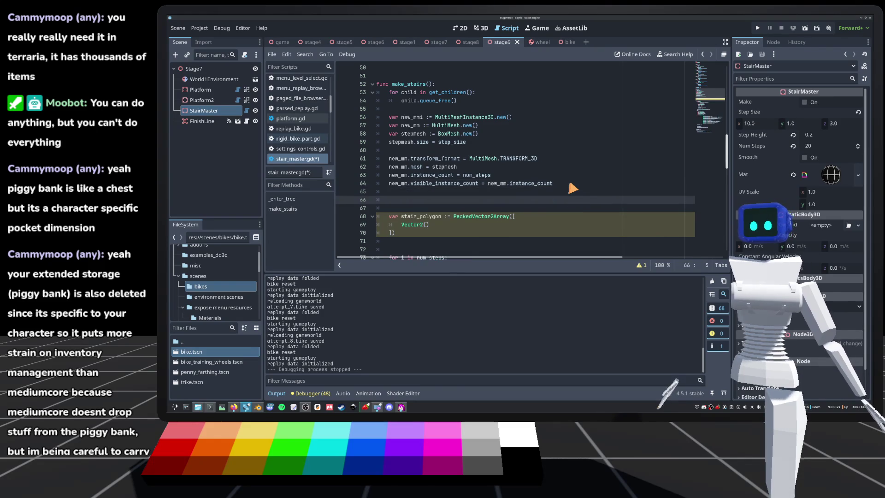
pyautogui.write('c')
pyautogui.press('BackSpace')
pyautogui.write('var')
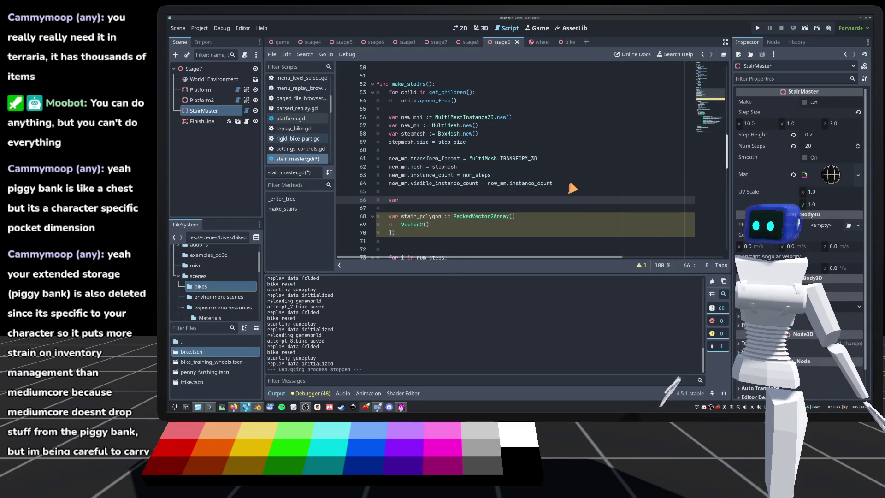
pyautogui.write(' cor')
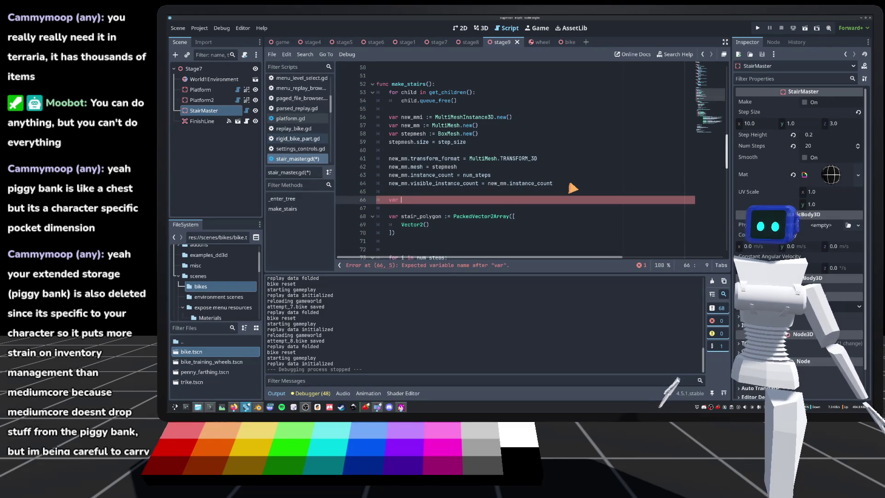
pyautogui.write('ner')
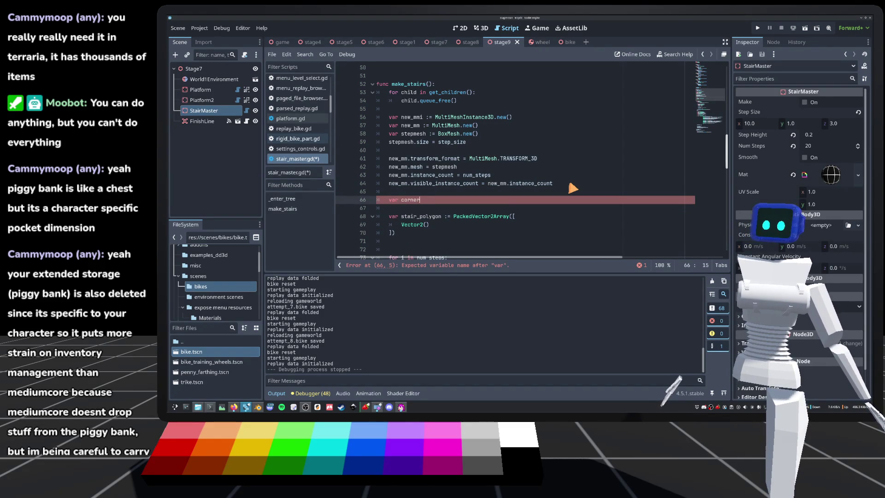
pyautogui.write('_radius:')
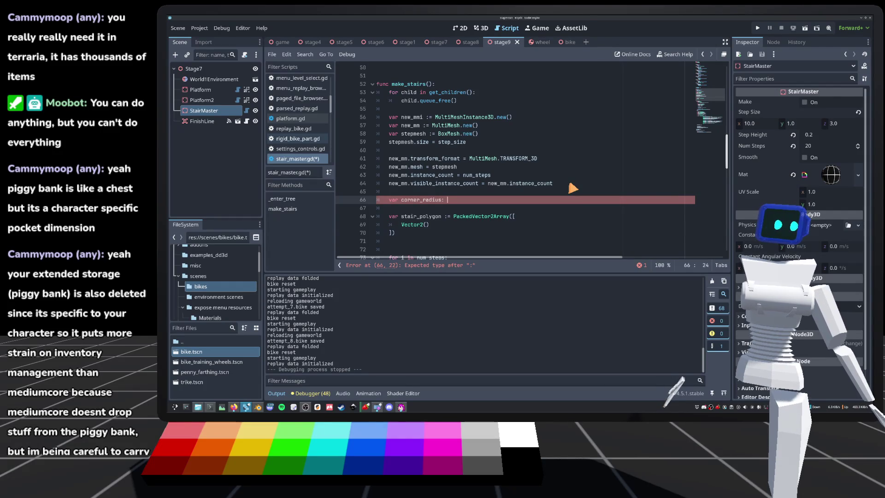
pyautogui.write('float = ')
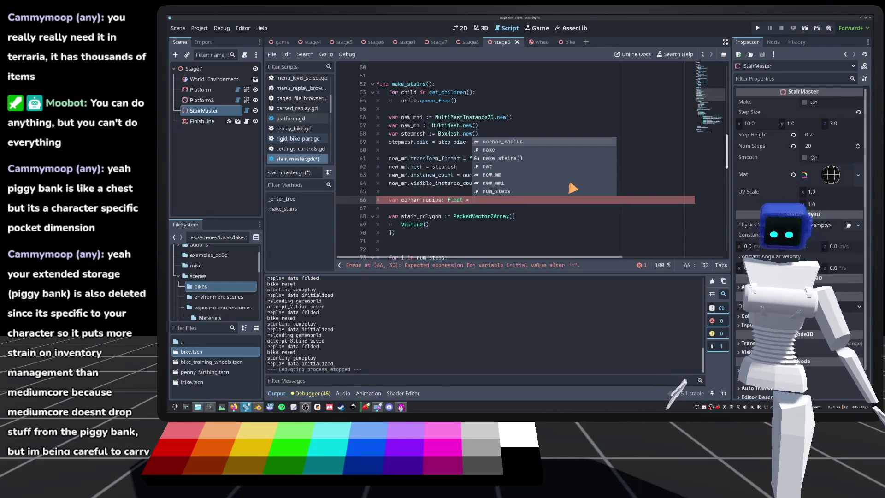
pyautogui.write('0.1')
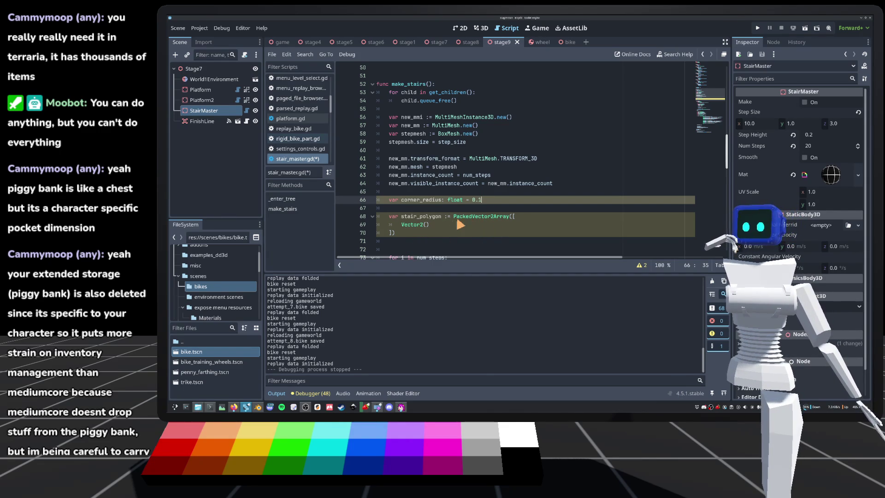
pyautogui.click(435, 235)
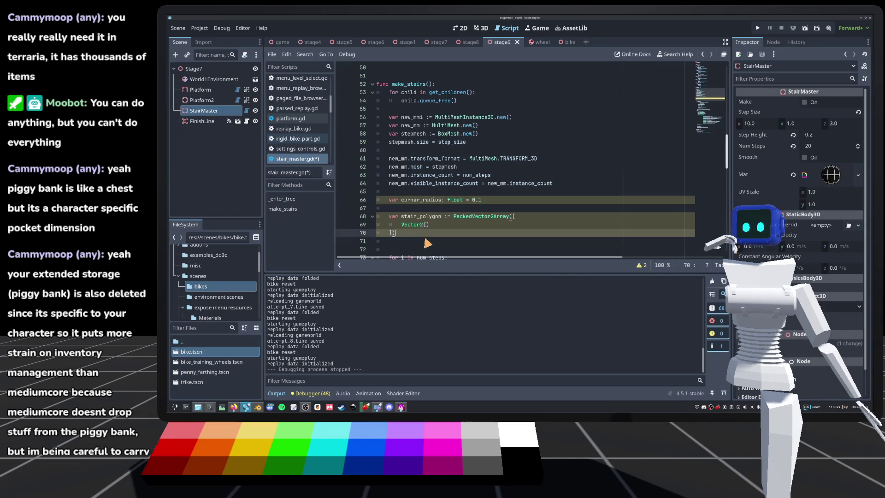
pyautogui.click(427, 225)
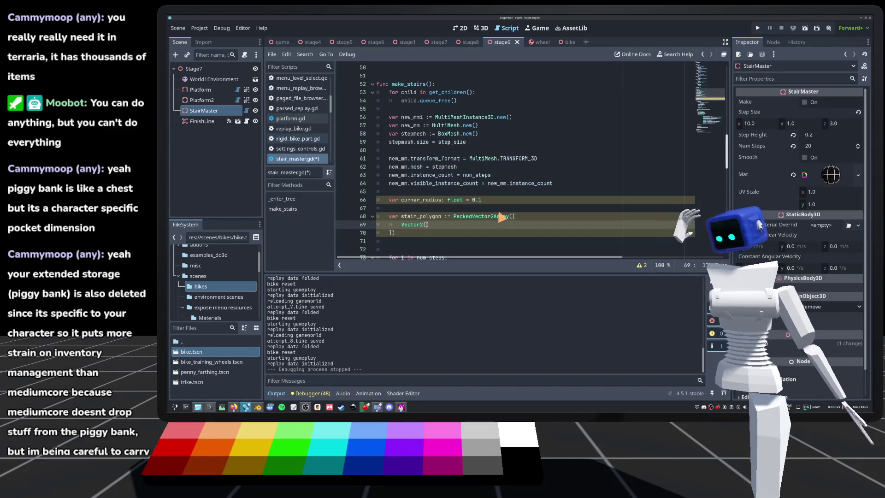
pyautogui.moveTo(501, 221)
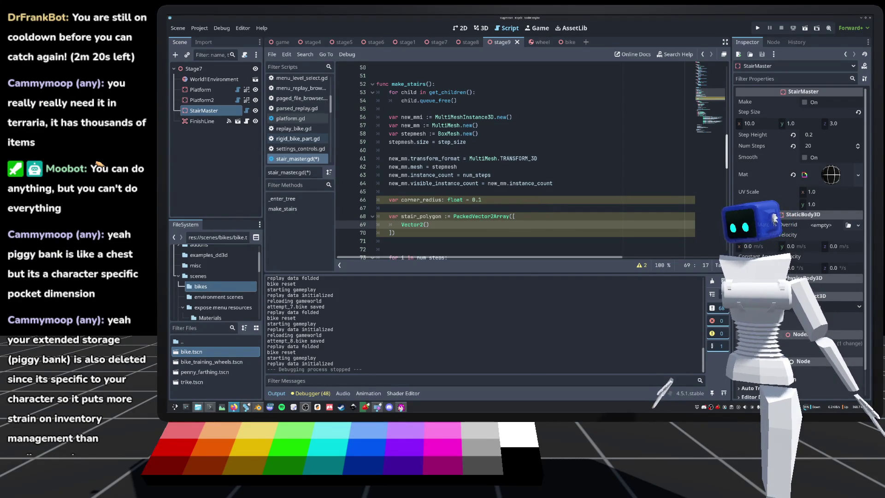
pyautogui.click(496, 183)
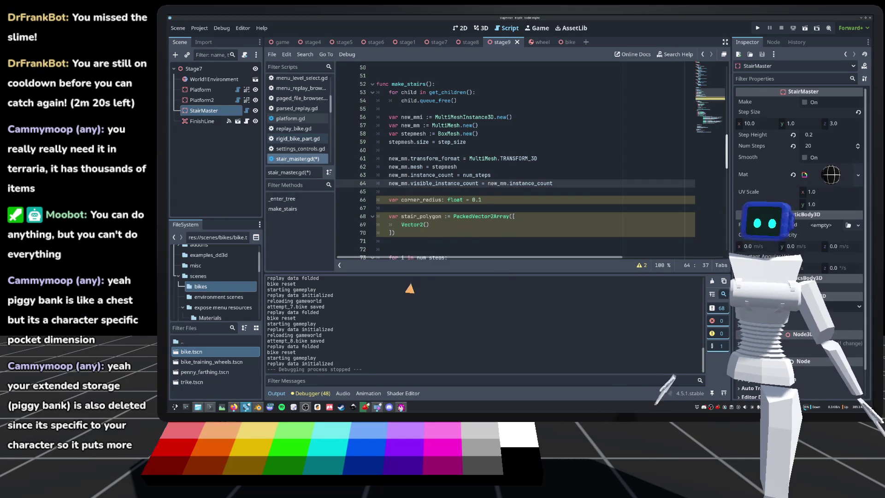
pyautogui.click(426, 226)
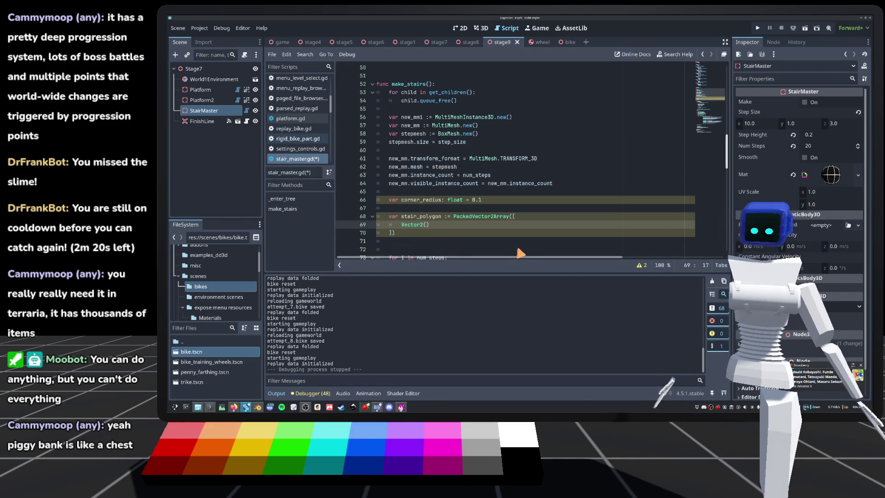
# Restore corner_radius's declaration to 'float = 0.1'
pyautogui.press('Up')
pyautogui.press('Up')
pyautogui.press('Up')
pyautogui.press('End')
pyautogui.press('BackSpace')
pyautogui.press('BackSpace')
pyautogui.press('BackSpace')
pyautogui.write('float = 0.1')
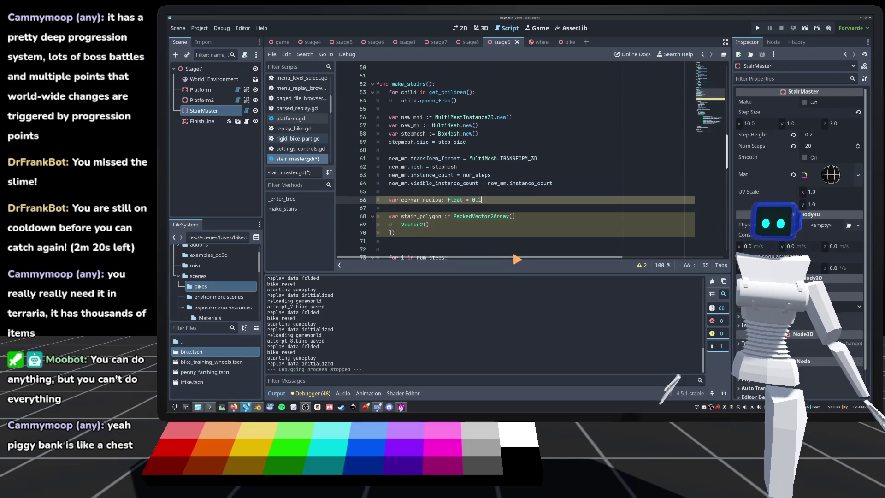
# Replace stair_polygon's Vector2() entry with an empty [] on one line, save, and add blank lines
pyautogui.click(392, 233)
pyautogui.keyDown('shift'); pyautogui.click(516, 217); pyautogui.keyUp('shift')
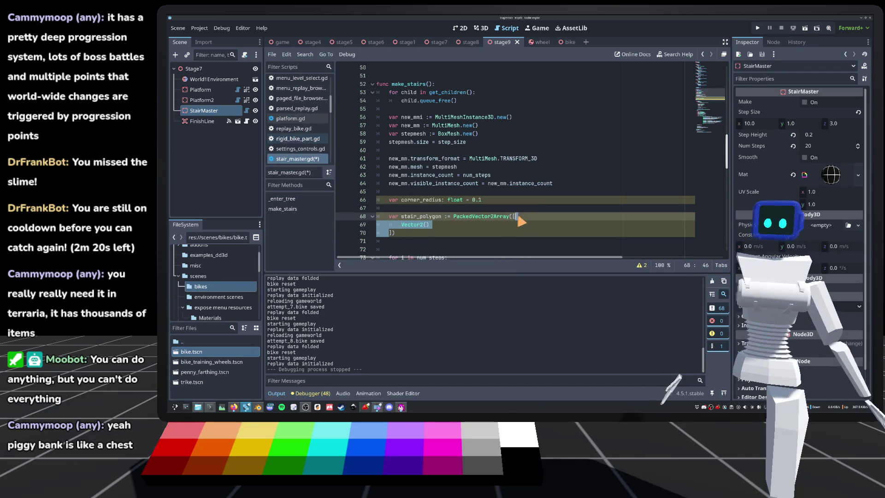
pyautogui.press('BackSpace')
pyautogui.write('])')
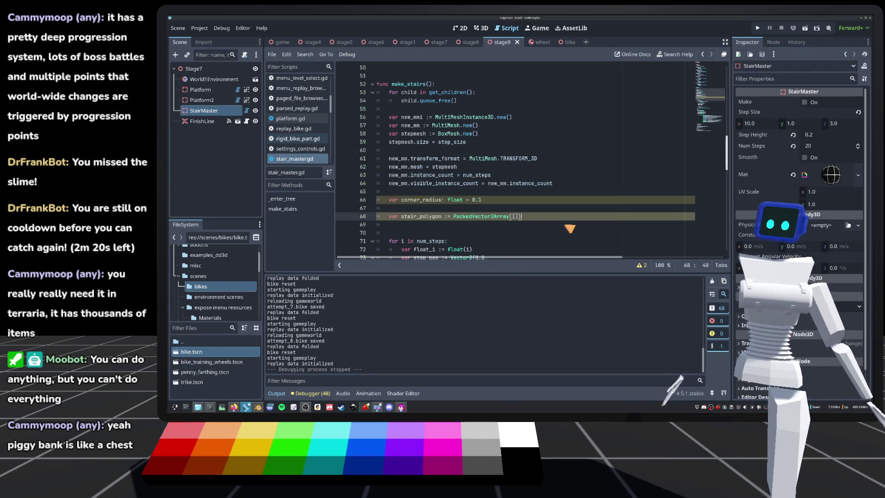
pyautogui.press('Return')
pyautogui.hotkey('ctrl', 's')
pyautogui.press('Return')
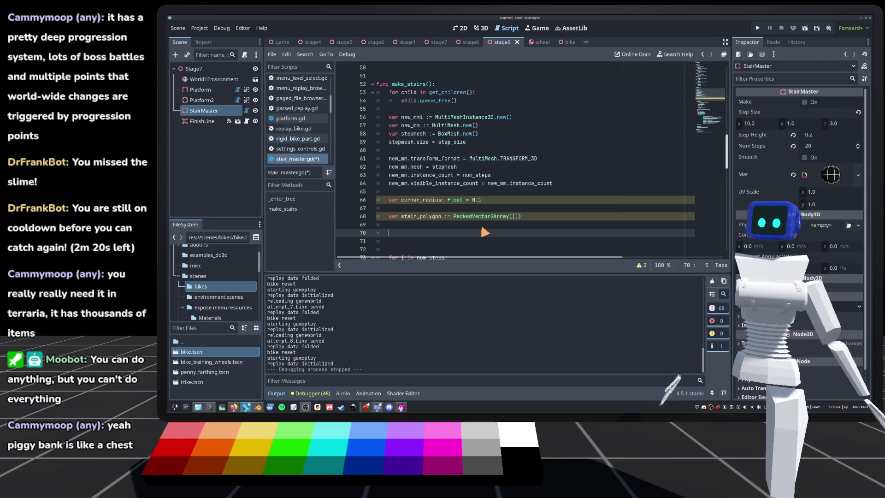
# Write an outer 'for corner in 4:' loop below stair_polygon
pyautogui.write('for i')
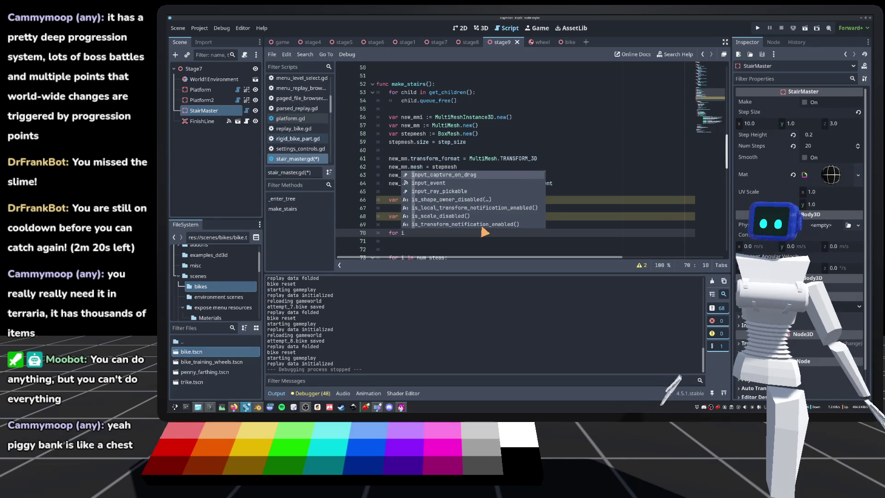
pyautogui.press('BackSpace')
pyautogui.write('co')
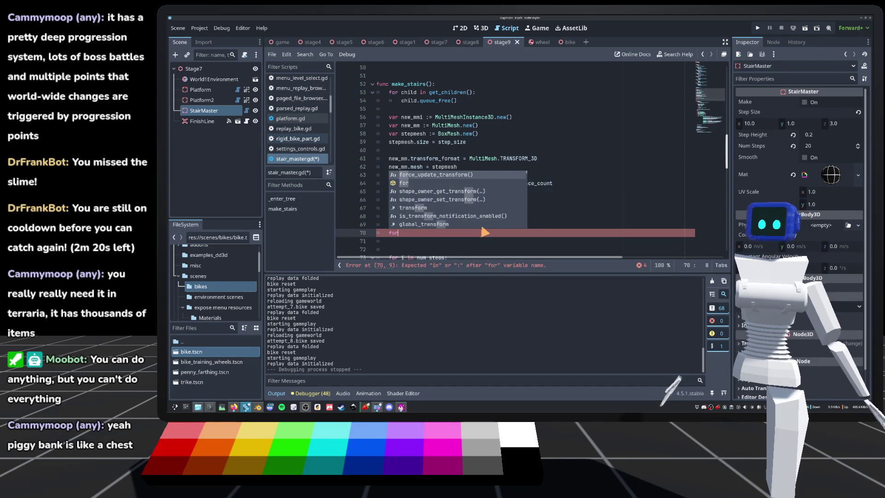
pyautogui.write('rner in ')
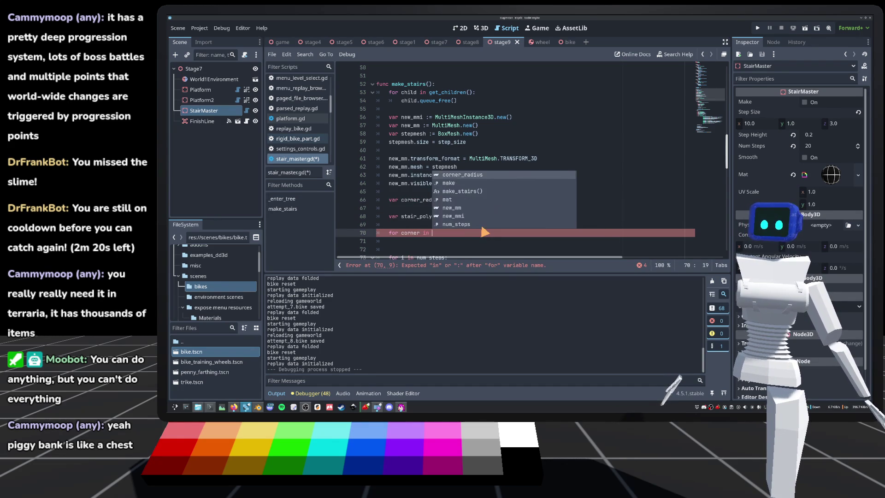
pyautogui.write('4:')
pyautogui.press('Return')
pyautogui.scroll(-3, 465, 209)
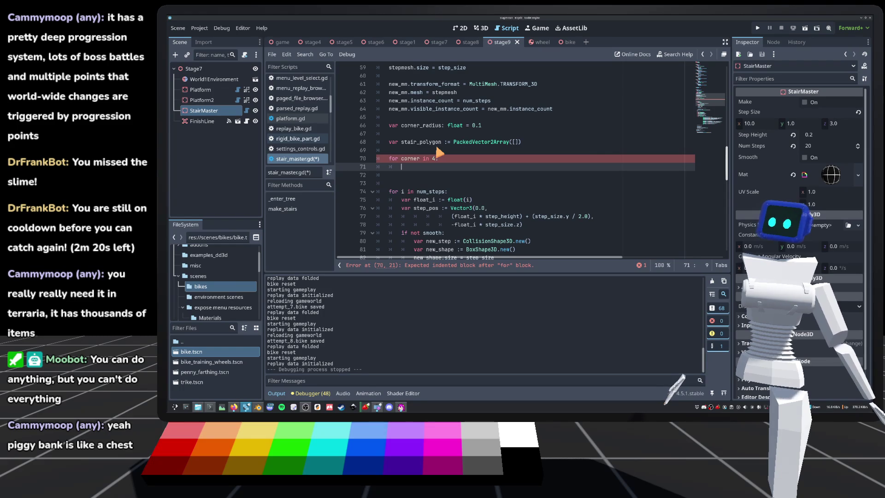
# Nest a 'for i in 3:' loop inside it with an indented body line
pyautogui.write('for')
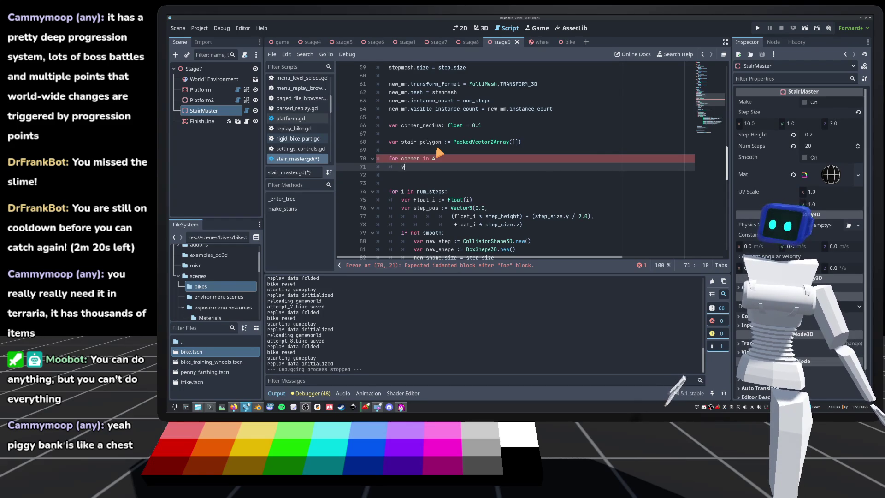
pyautogui.write(' v')
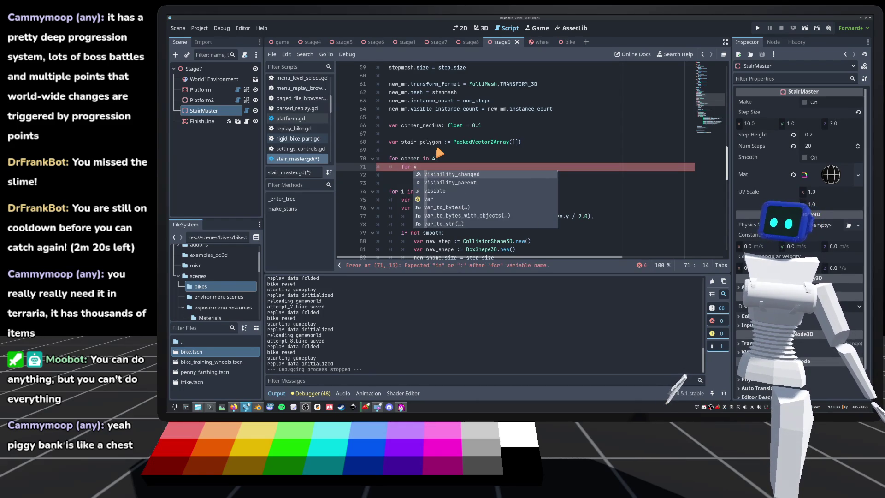
pyautogui.press('BackSpace')
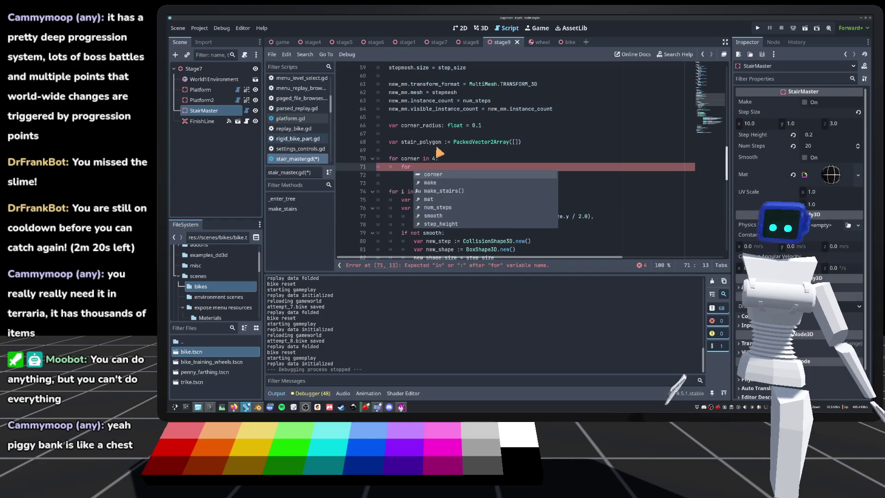
pyautogui.write('i in')
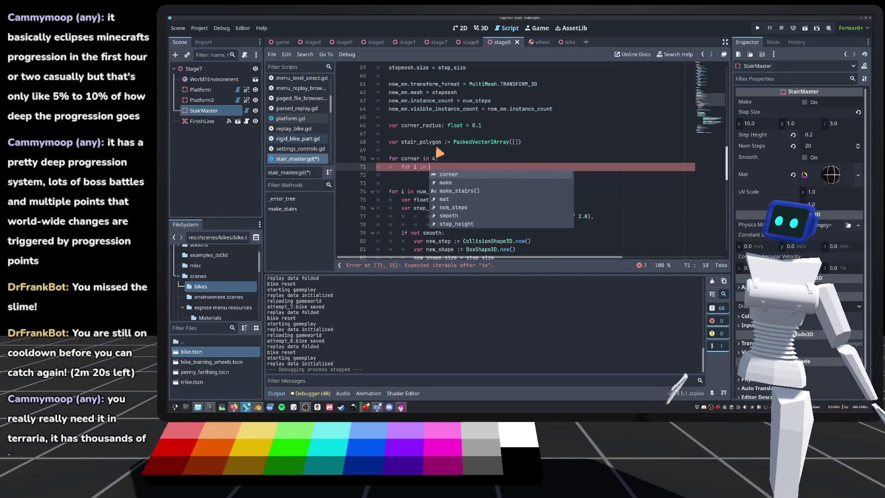
pyautogui.write('3:')
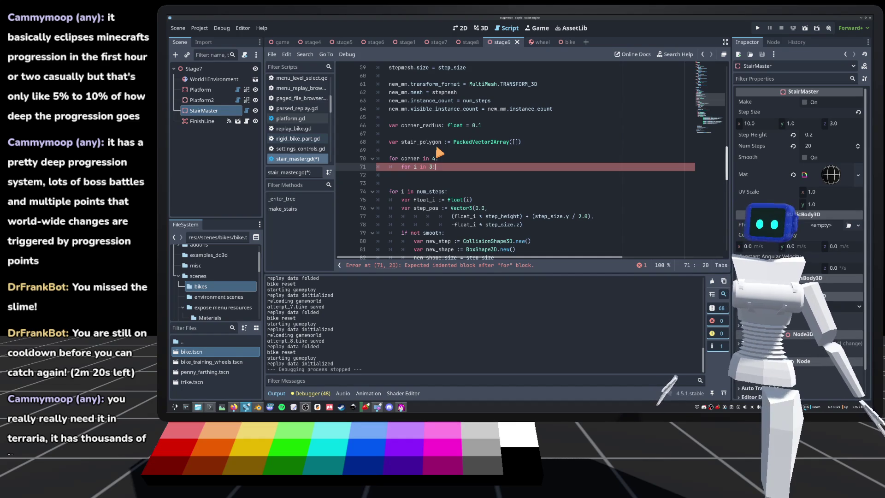
pyautogui.press('Return')
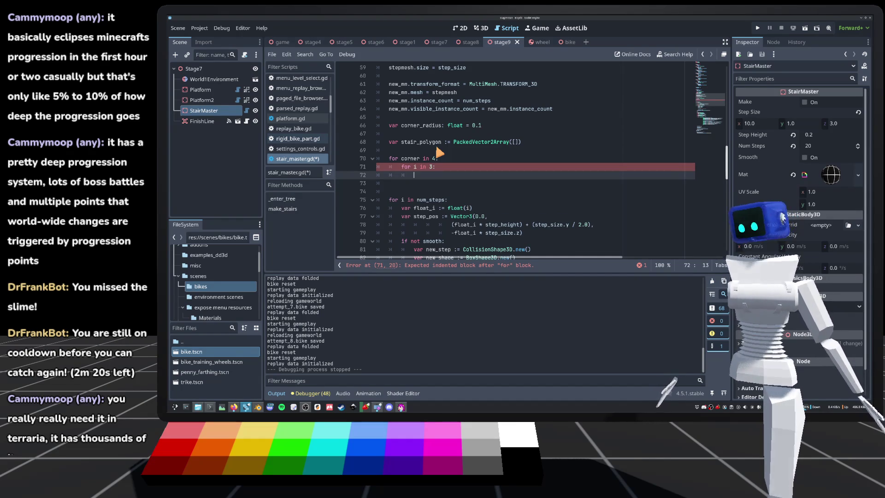